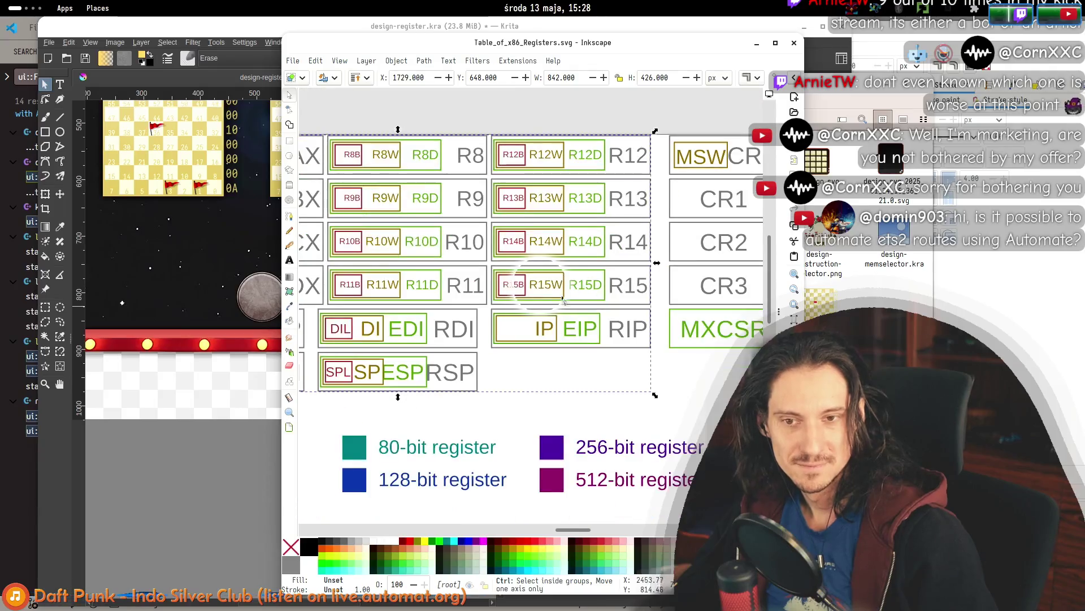
Zoom and pan across the x86 register table to view the general-purpose and control register columns.
scroll(684, 362, "down", 2, "ctrl")
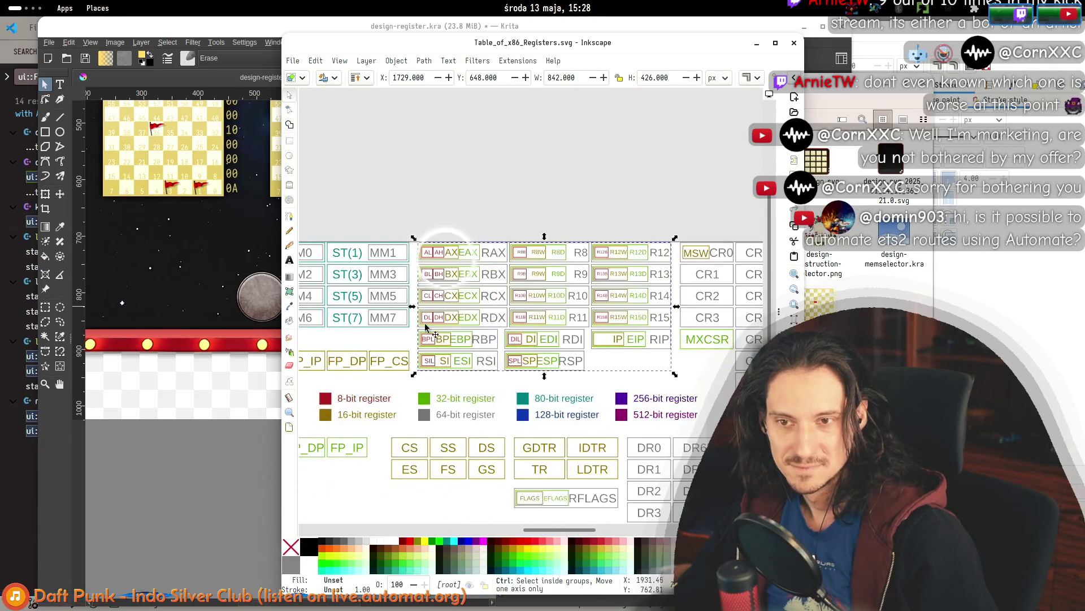
scroll(432, 232, "up", 2, "ctrl")
scroll(435, 233, "down", 2, "ctrl")
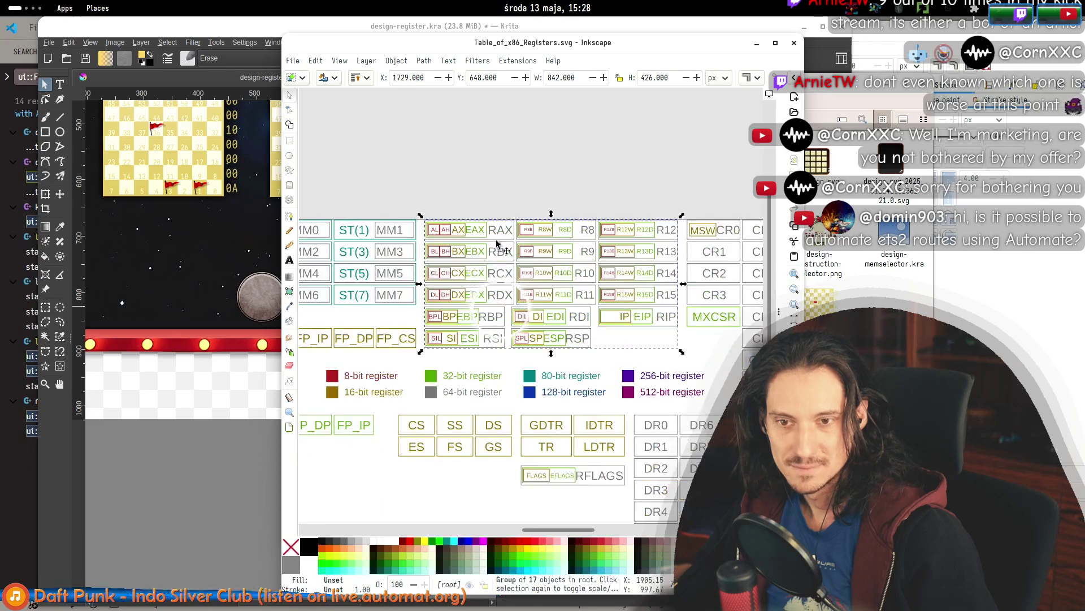
scroll(675, 253, "down", 2, "ctrl")
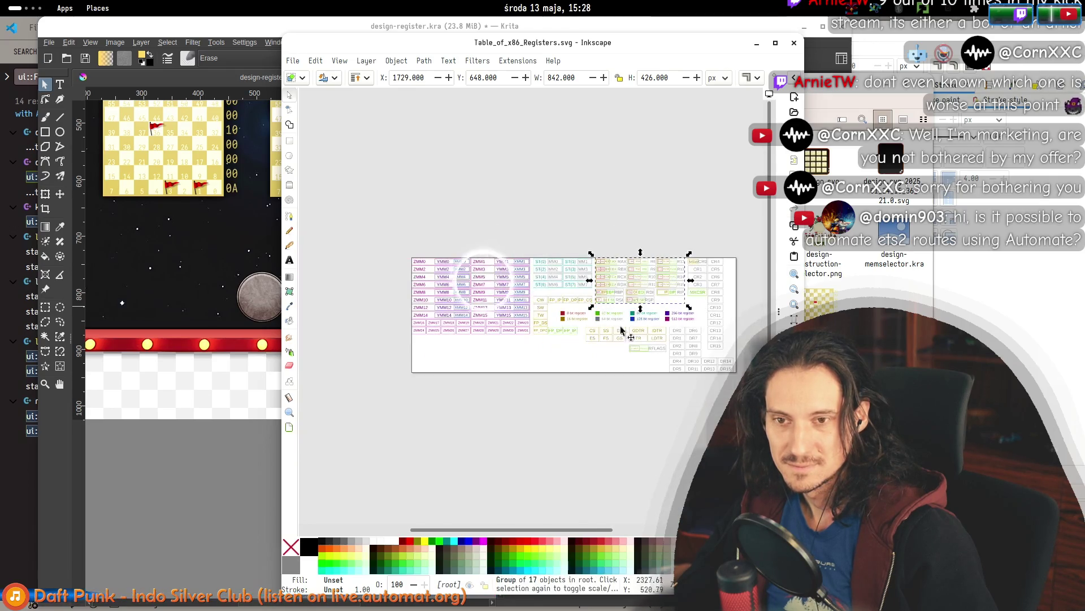
scroll(452, 305, "up", 2, "ctrl")
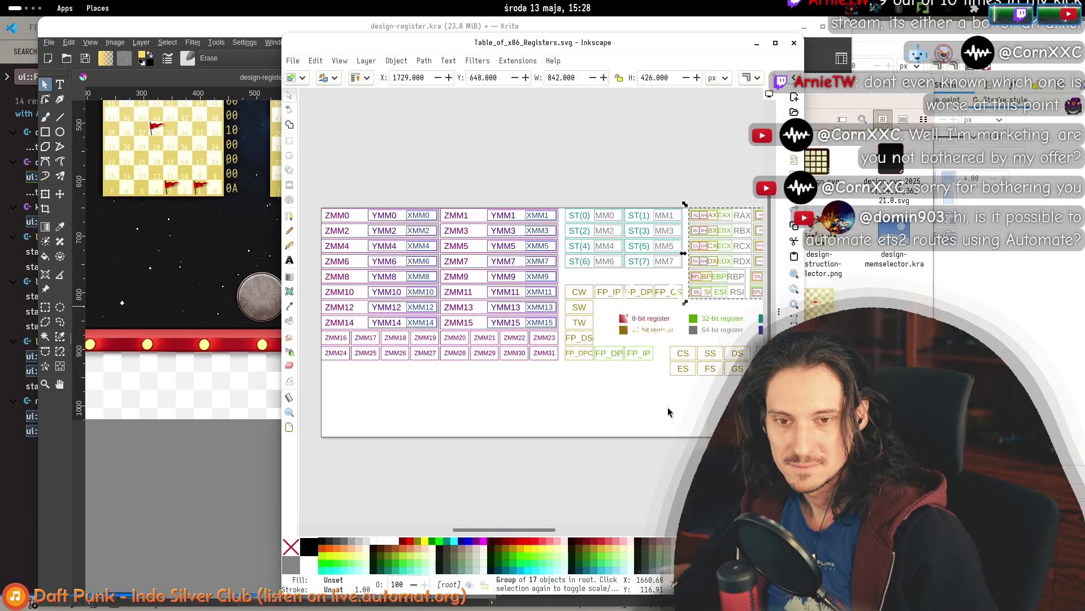
left_click_drag(670, 412, 439, 385)
left_click(451, 433)
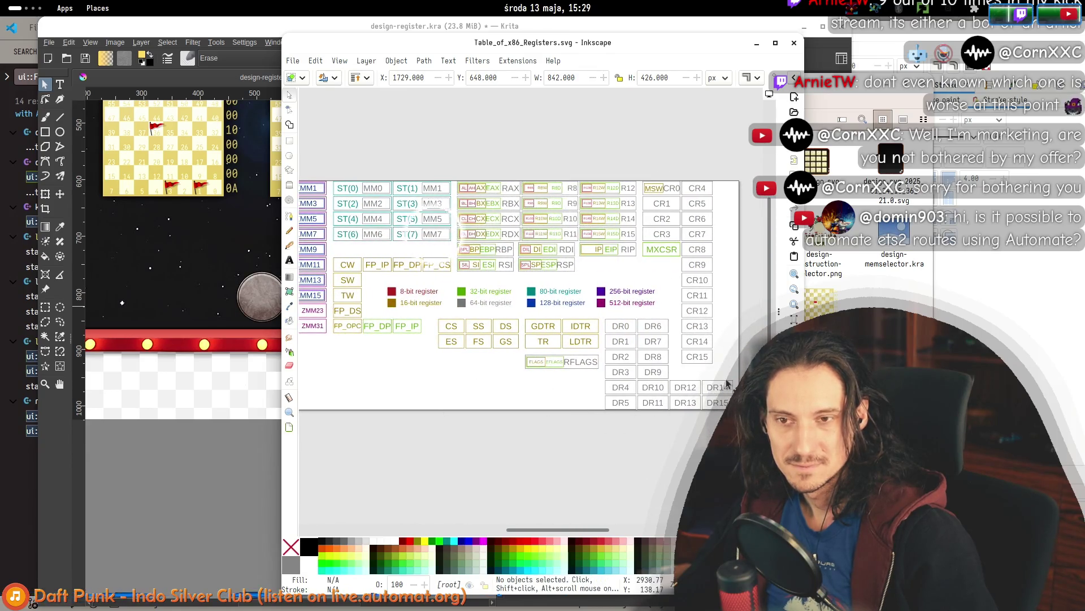
scroll(741, 405, "down", 1, "ctrl")
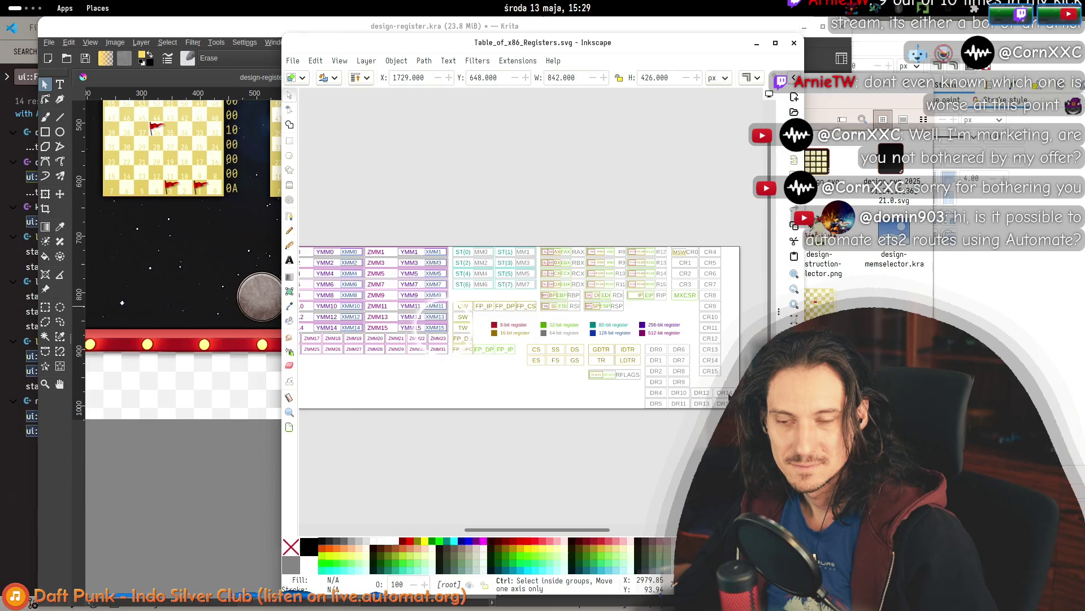
scroll(718, 388, "down", 1, "ctrl")
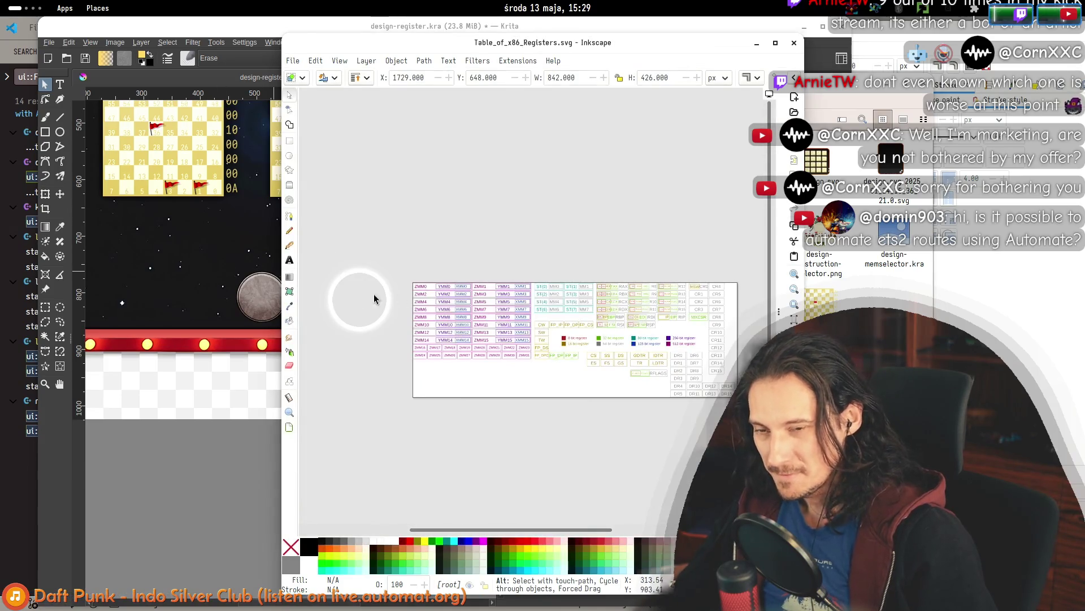
Rubber-band select the whole register table, then switch to the Krita drawing.
mouse_move(371, 250)
left_mouse_down()
mouse_move(684, 389)
mouse_move(757, 442)
mouse_move(631, 400)
mouse_move(732, 439)
left_mouse_up()
left_click_drag(344, 220, 553, 332)
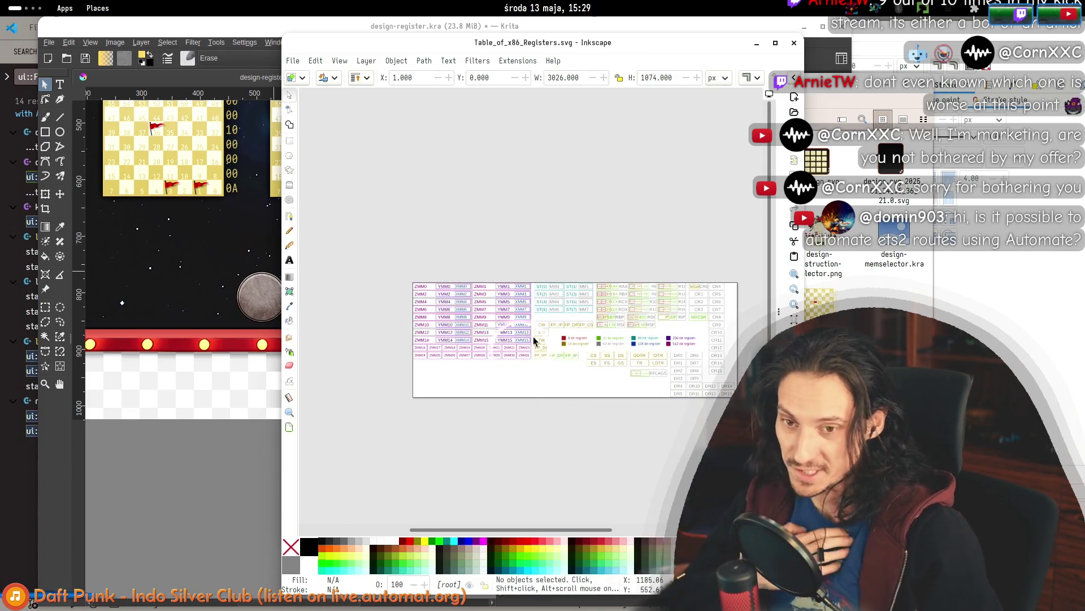
left_click(553, 194)
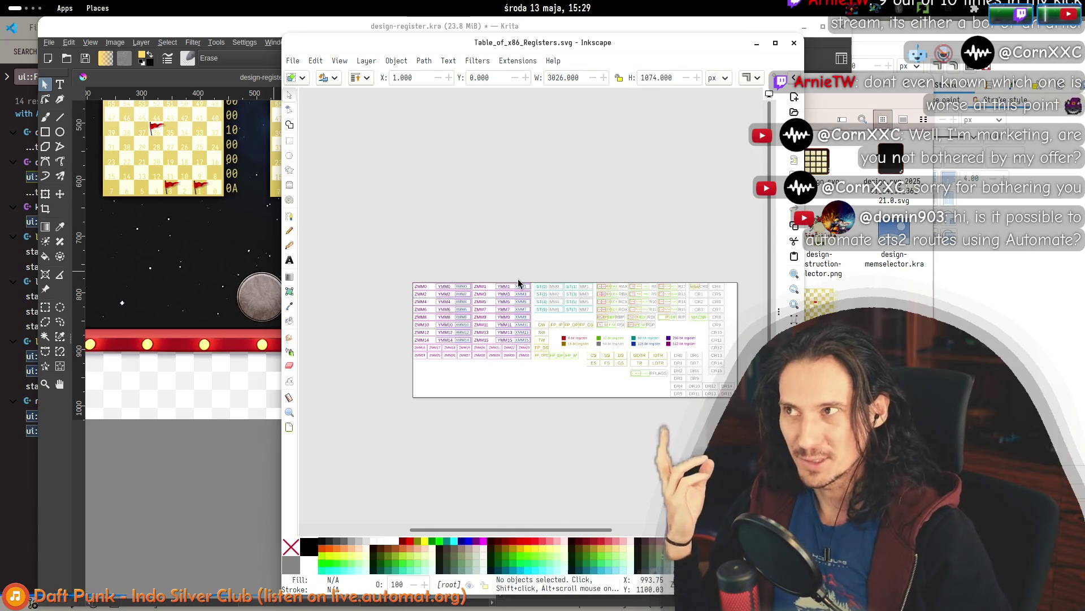
left_click_drag(388, 267, 549, 438)
mouse_move(354, 230)
left_mouse_down()
mouse_move(722, 407)
mouse_move(732, 424)
left_mouse_up()
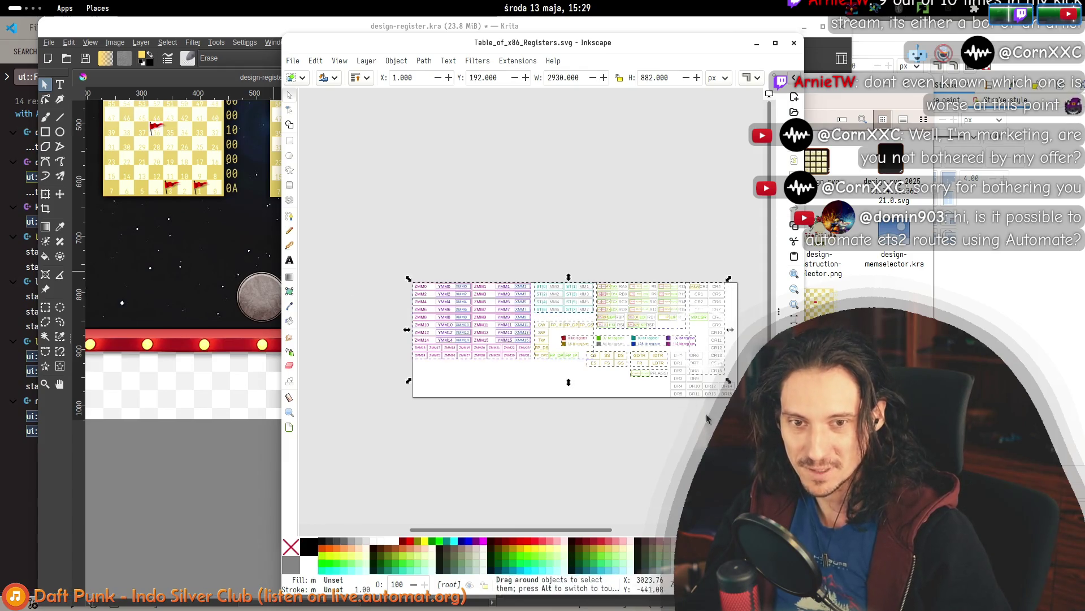
left_click_drag(353, 202, 718, 479)
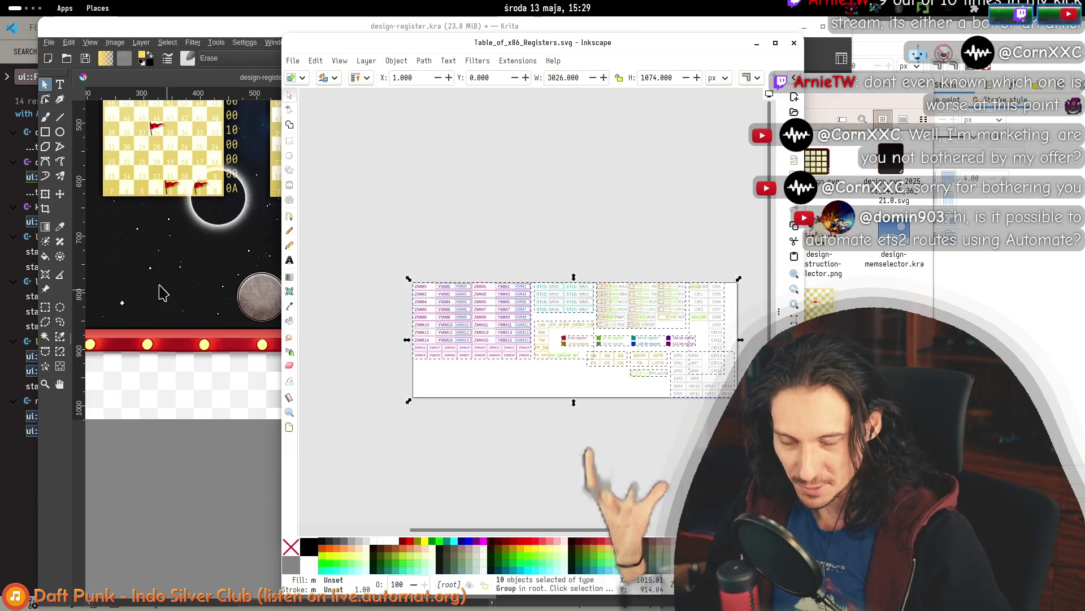
left_click(162, 293)
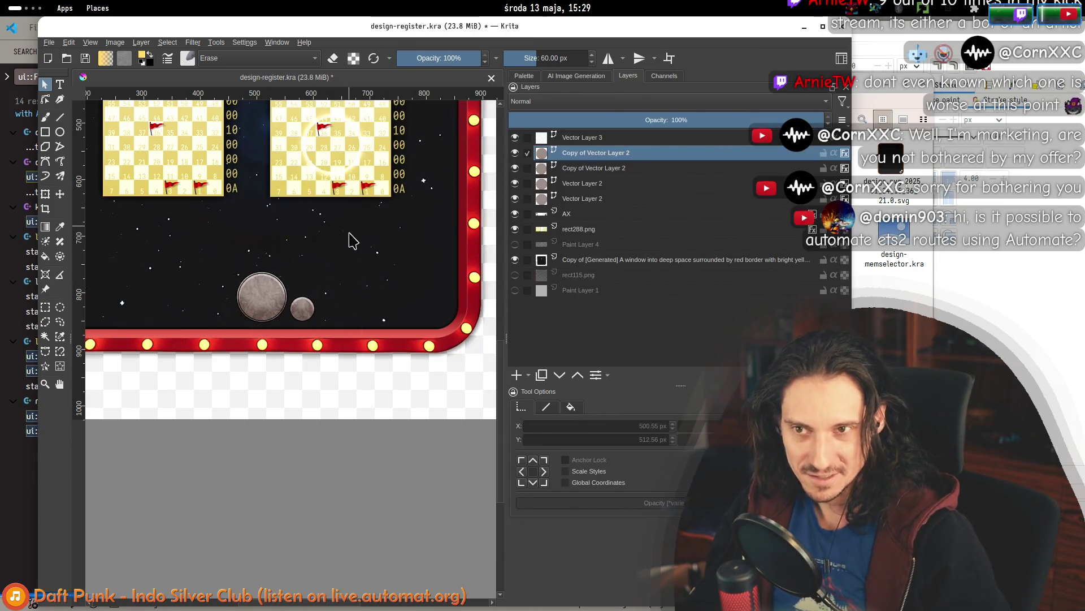
Pan and zoom the Krita canvas over the register tables, black circle and planets.
mouse_move(233, 213)
left_mouse_down()
mouse_move(325, 352)
mouse_move(233, 342)
left_mouse_up()
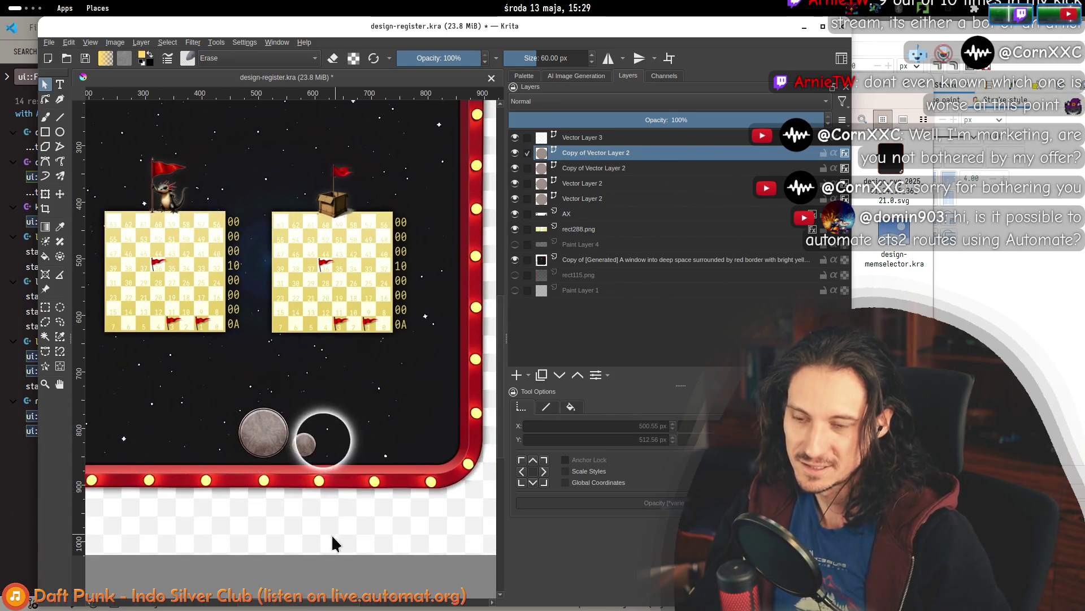
left_click_drag(334, 543, 325, 470)
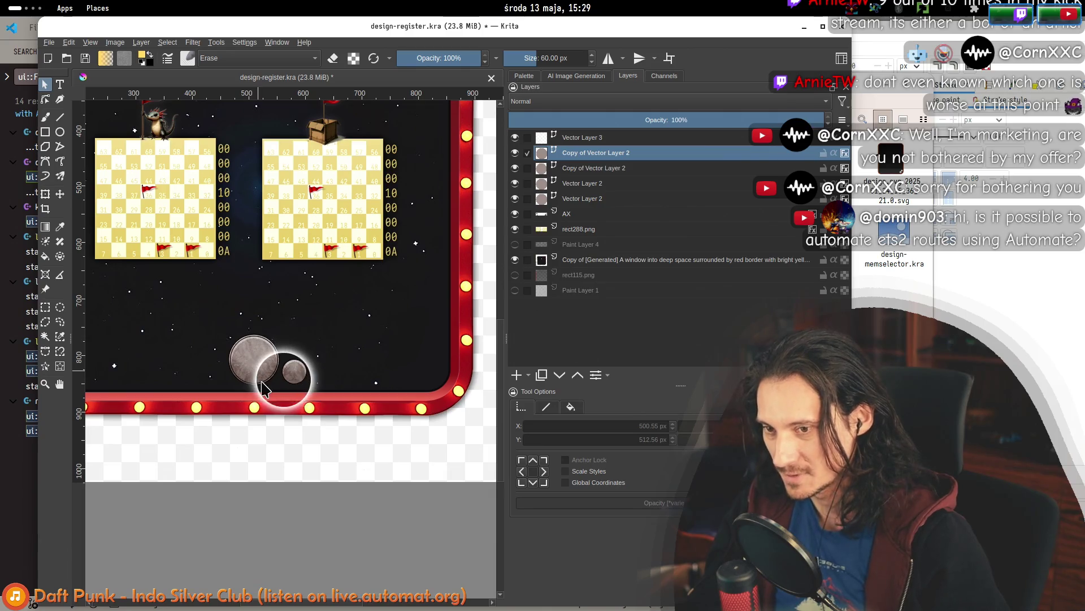
scroll(238, 350, "up", 4, "ctrl")
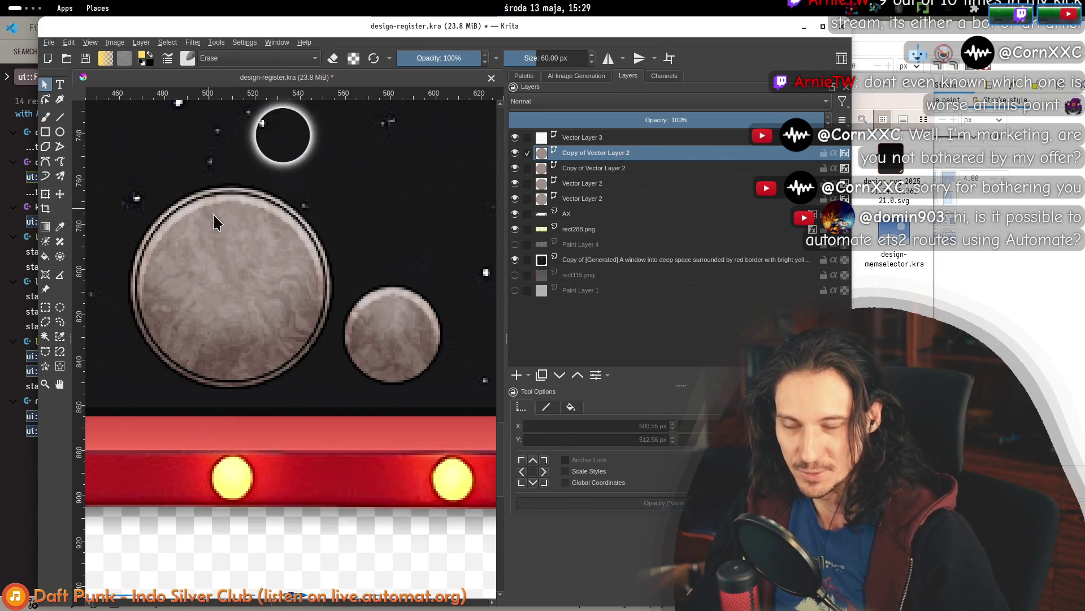
scroll(333, 261, "down", 4, "ctrl")
Switch windows past Automat to the design.svg drawing in Inkscape.
key("alt+Tab")
key("alt+Tab")
key("alt+Tab")
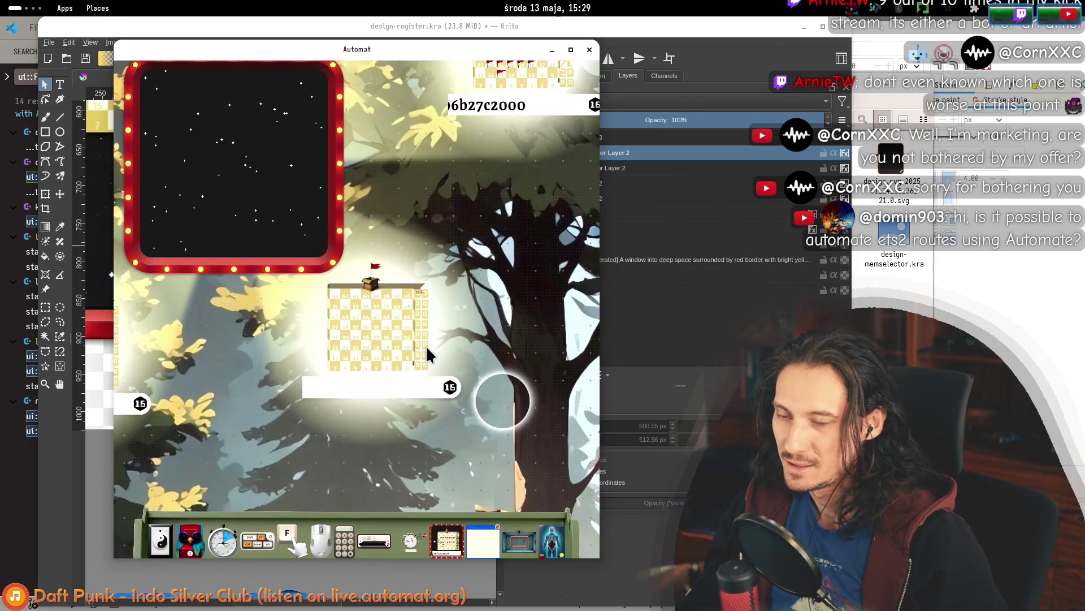
key("alt+Tab")
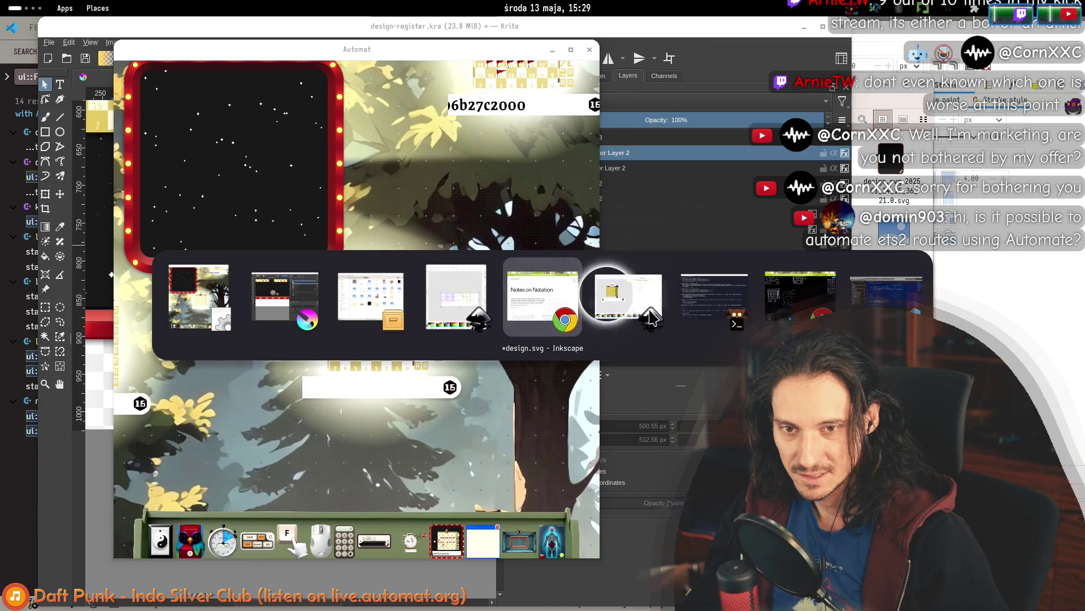
left_click(624, 300)
scroll(625, 388, "right", 3)
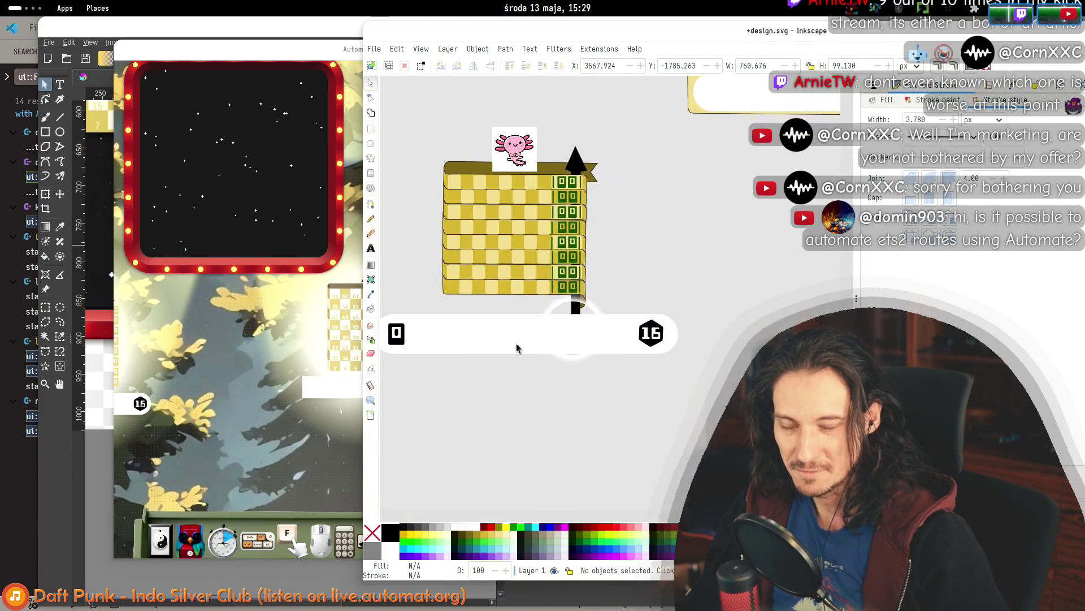
Draw a rounded rectangle over the white 0–15 bar and fill it taupe.
left_click_drag(547, 351, 541, 346)
left_click(544, 399)
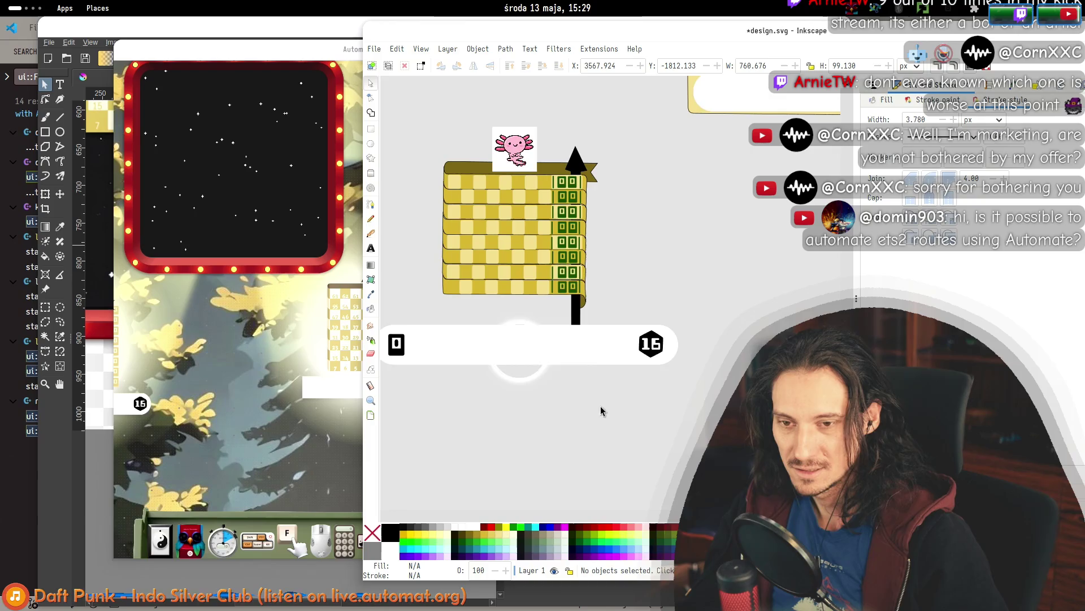
scroll(585, 410, "left", 2)
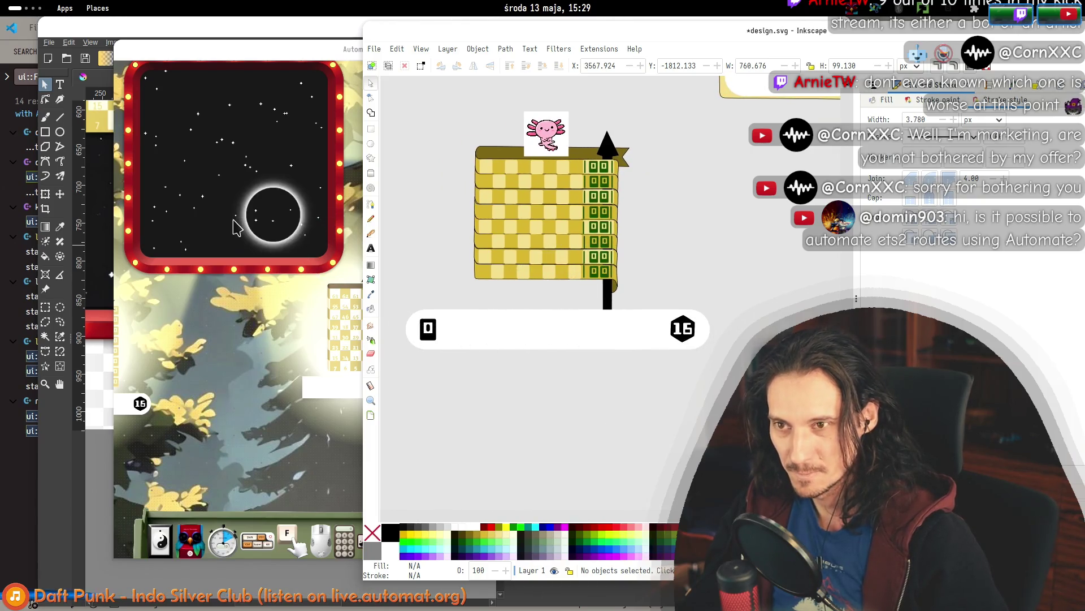
scroll(546, 331, "left", 2)
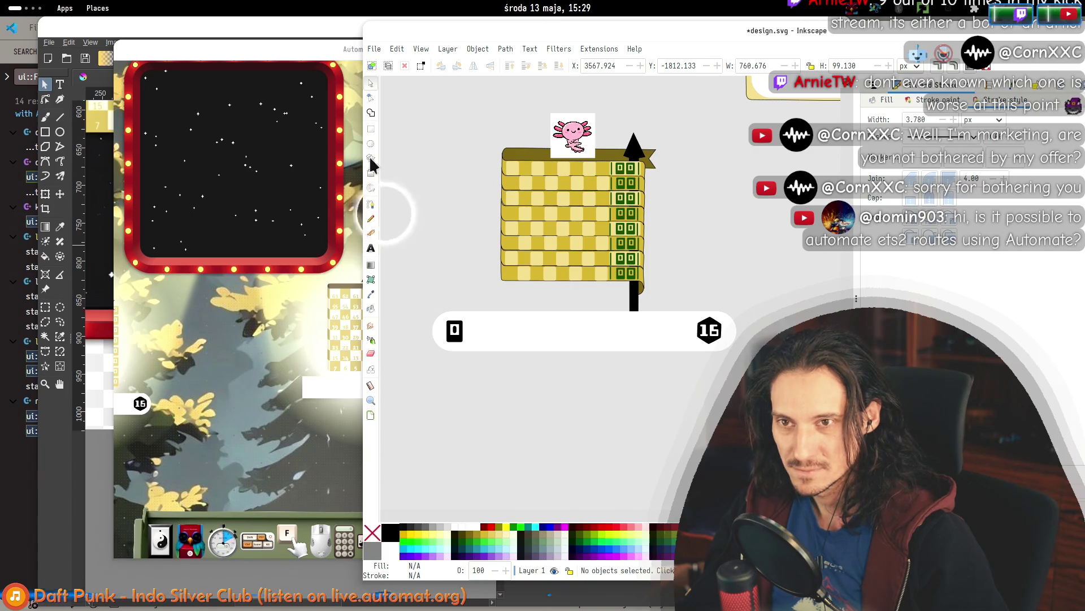
left_click(371, 129)
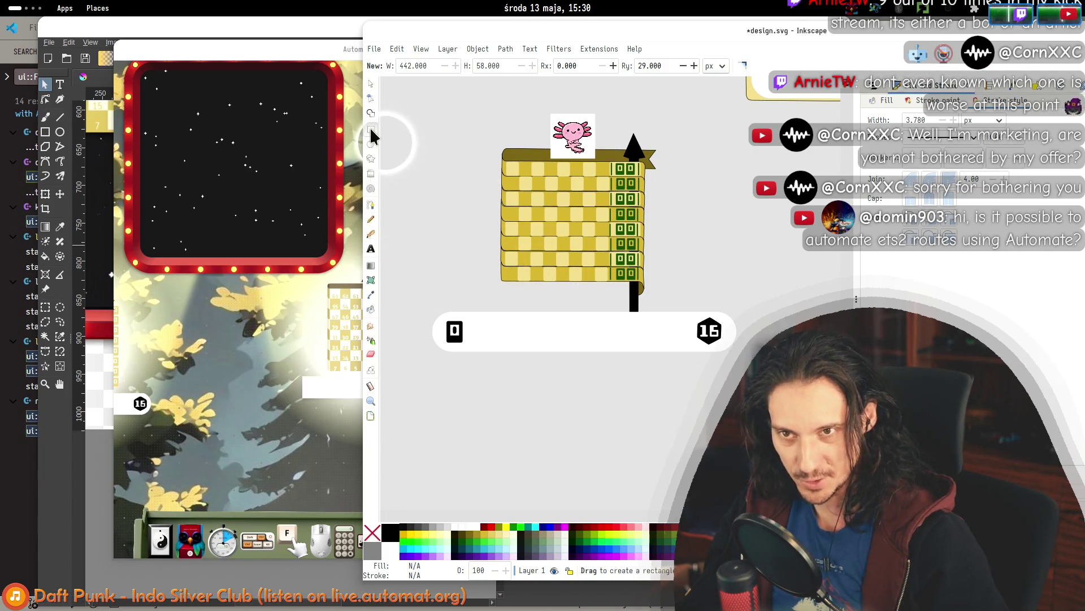
mouse_move(412, 286)
left_mouse_down()
mouse_move(763, 375)
mouse_move(749, 366)
left_mouse_up()
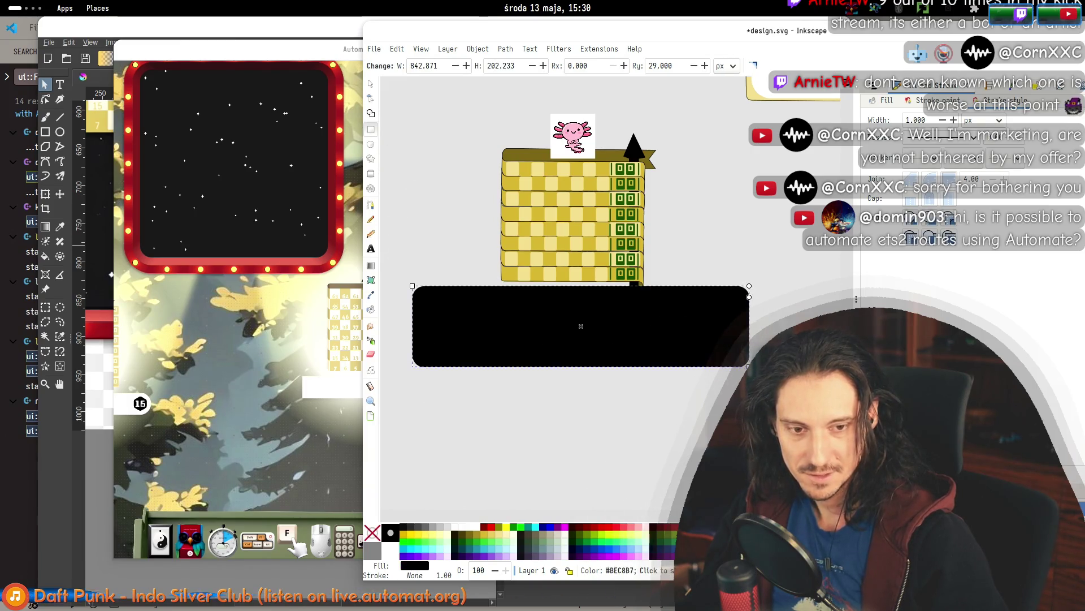
left_click(622, 300)
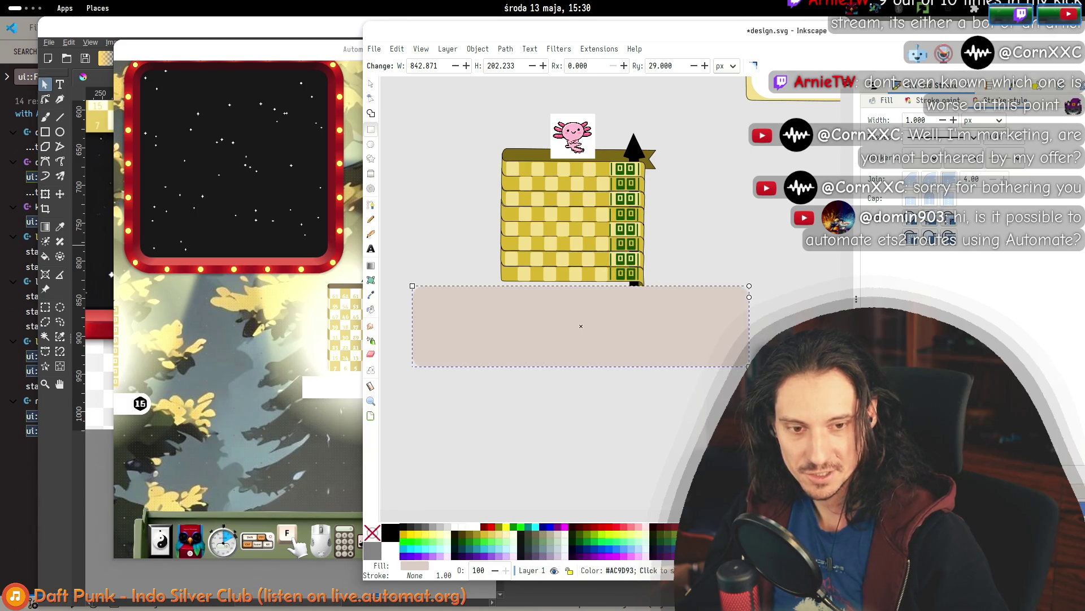
left_click(601, 290)
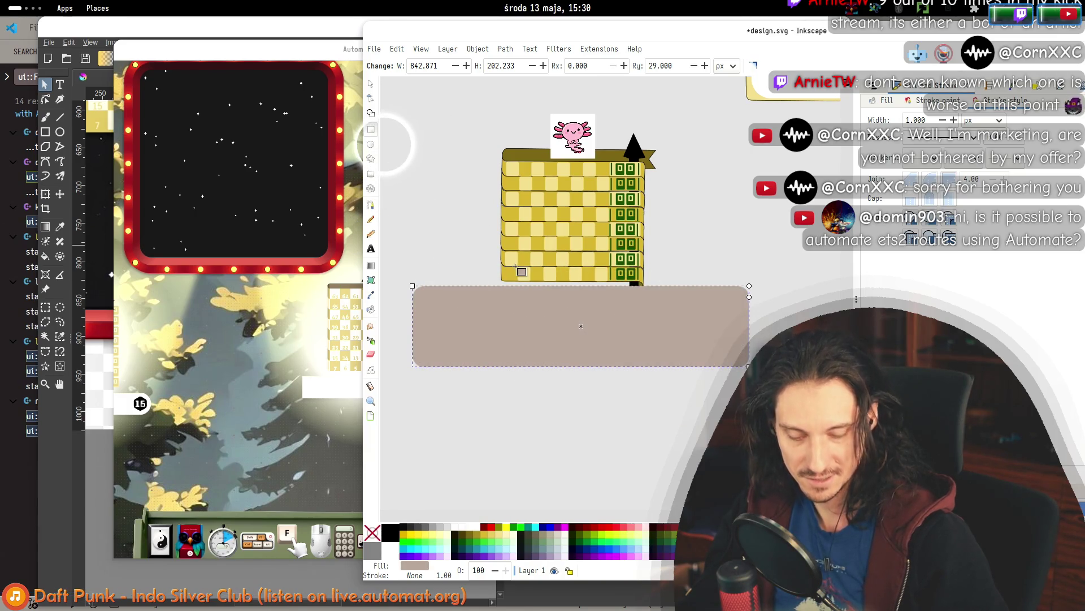
Lower the taupe rectangle behind the bar, shrink it and centre it around the bar.
left_click(371, 85)
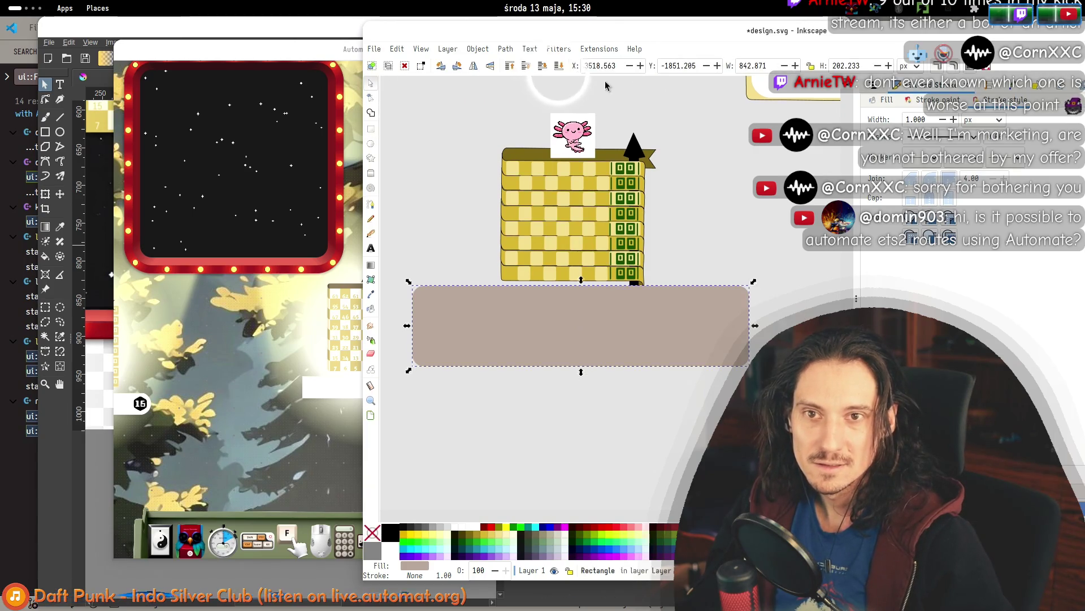
left_click(558, 65)
left_click_drag(558, 301, 552, 311)
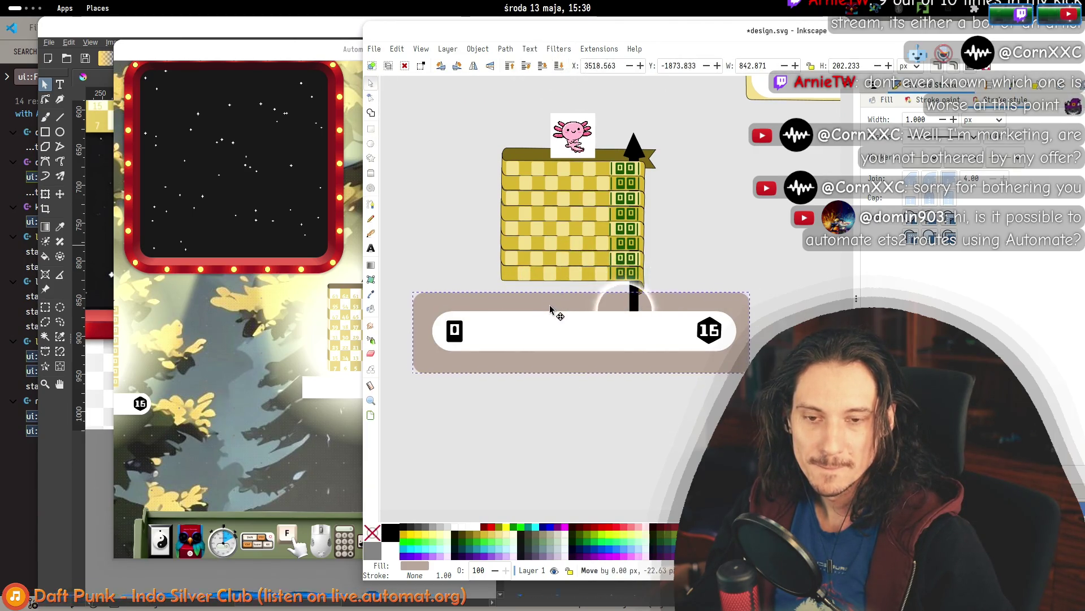
left_click_drag(752, 380, 740, 364)
left_click_drag(701, 310, 713, 315)
Bring the other widget designs into view and stretch the taupe panel up around the building.
left_click(703, 323)
left_click(698, 223)
scroll(686, 225, "down", 2)
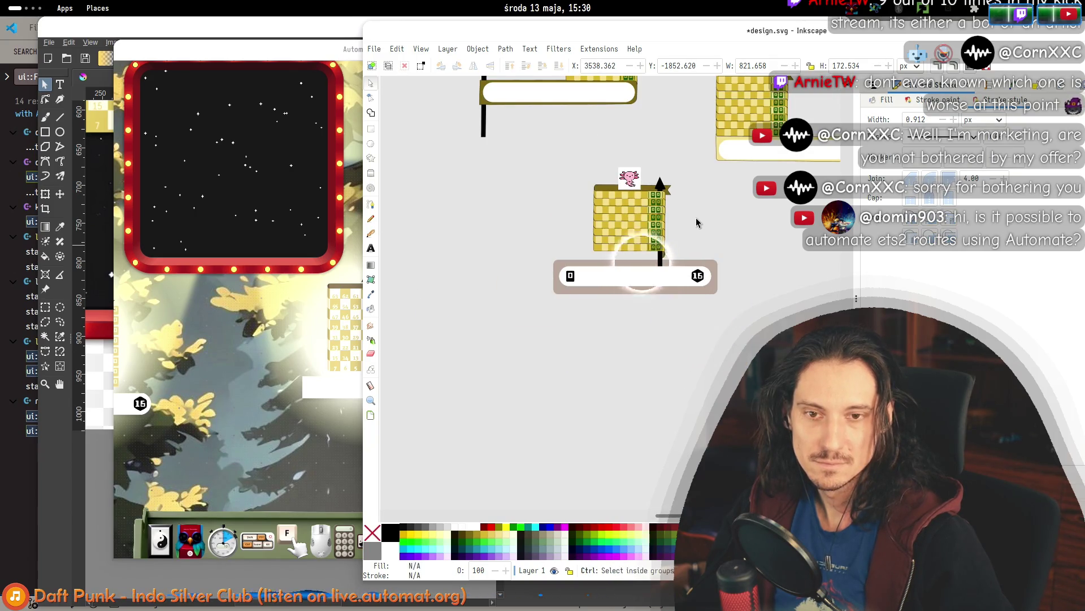
mouse_move(688, 222)
left_mouse_down()
mouse_move(649, 247)
mouse_move(648, 293)
left_mouse_up()
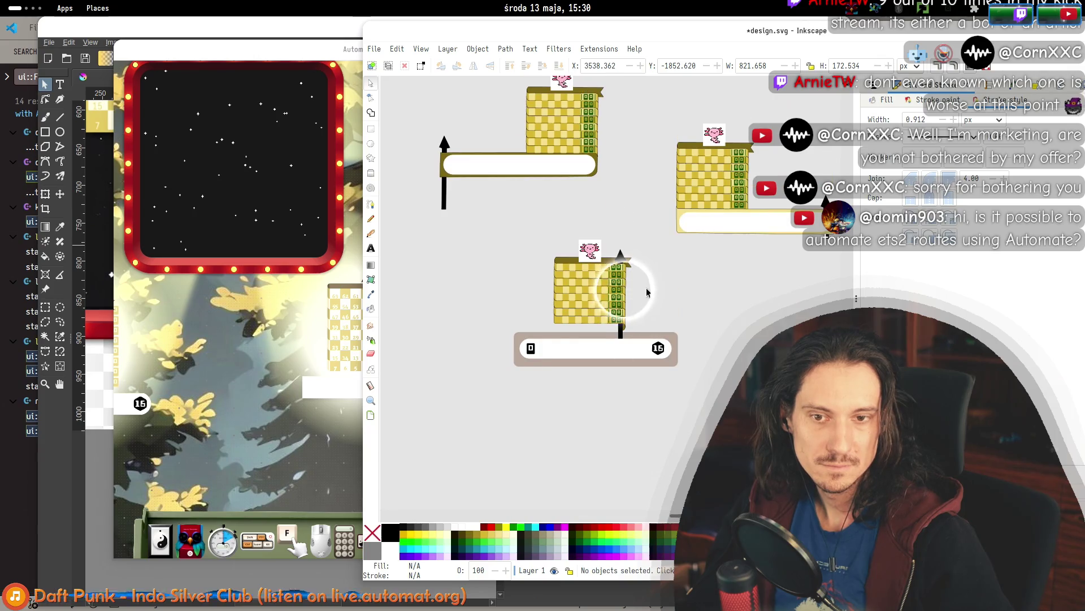
left_click(661, 334)
left_click_drag(596, 327, 590, 233)
key("Escape")
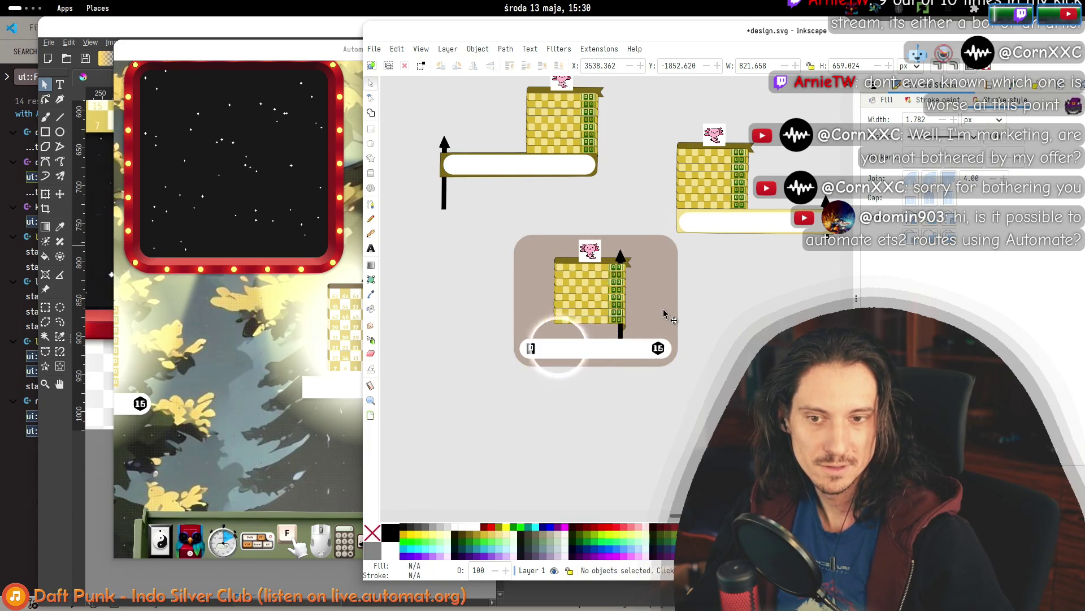
Shrink the tan backing rectangle down into a thin bar and trim its top slightly.
left_click(661, 334)
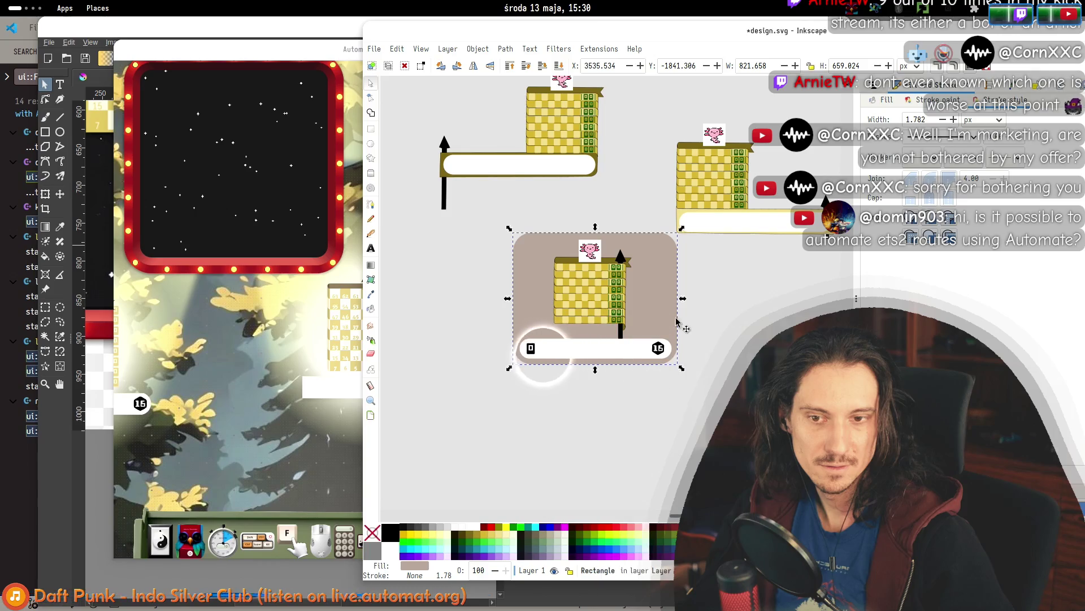
left_click(591, 236)
left_click_drag(596, 229, 619, 327)
key("Escape")
left_click(610, 337)
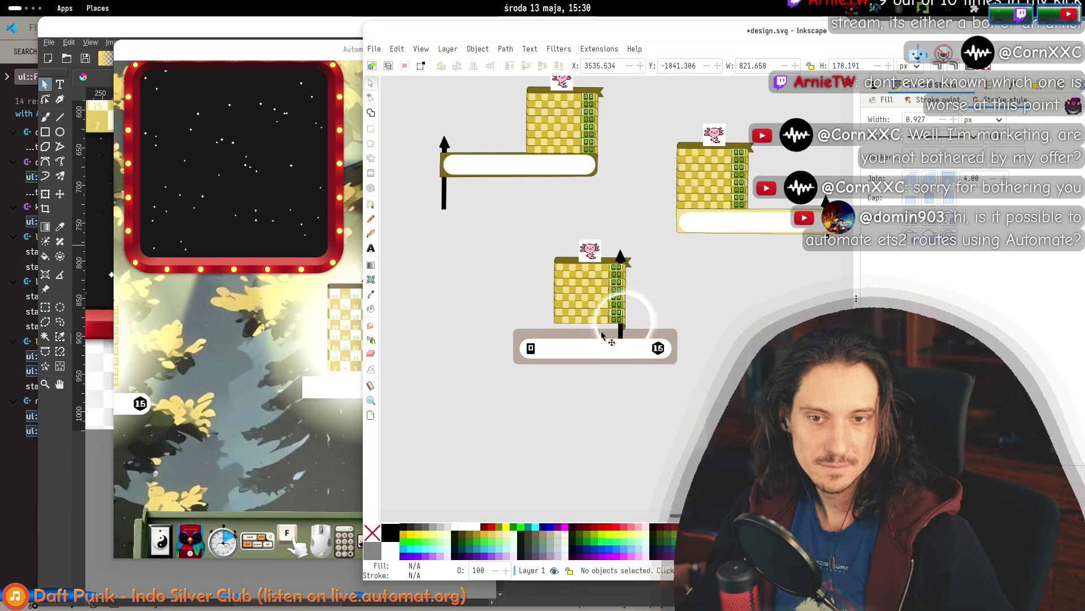
left_click_drag(593, 328, 595, 332)
left_click(645, 316)
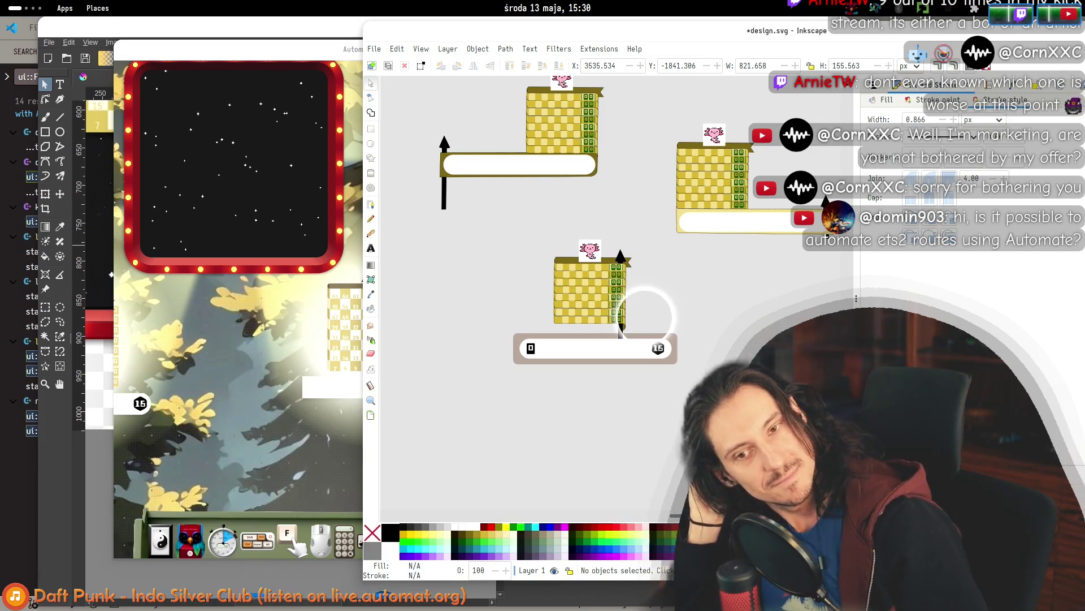
Select the tan bar with its pill and nudge it up, undoing a stray leftward move.
left_click_drag(691, 405, 428, 325)
left_click_drag(645, 350, 646, 344)
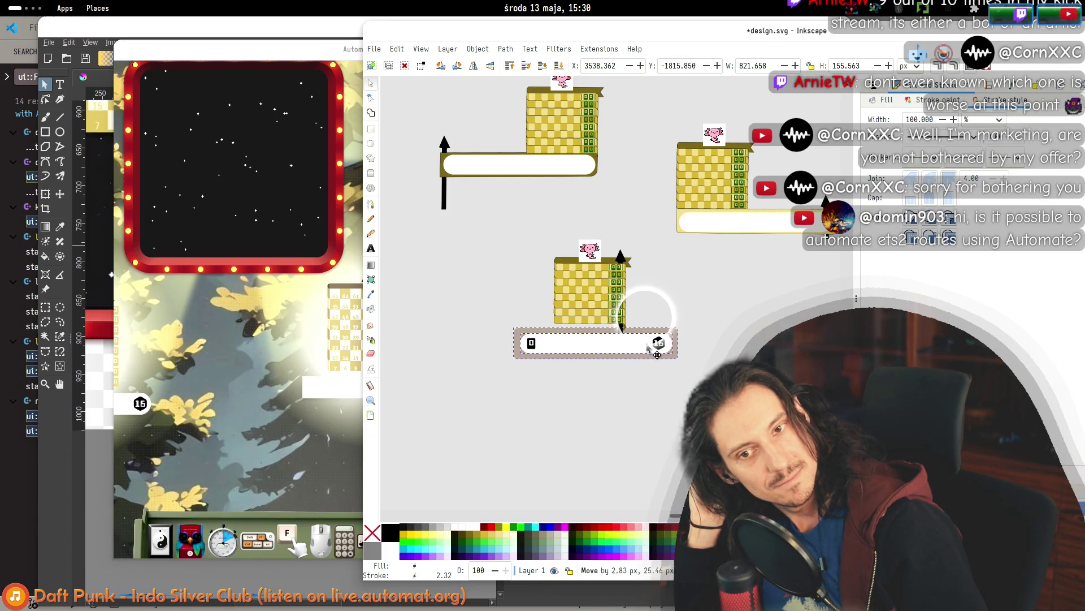
left_click(724, 276)
scroll(724, 276, "right", 3)
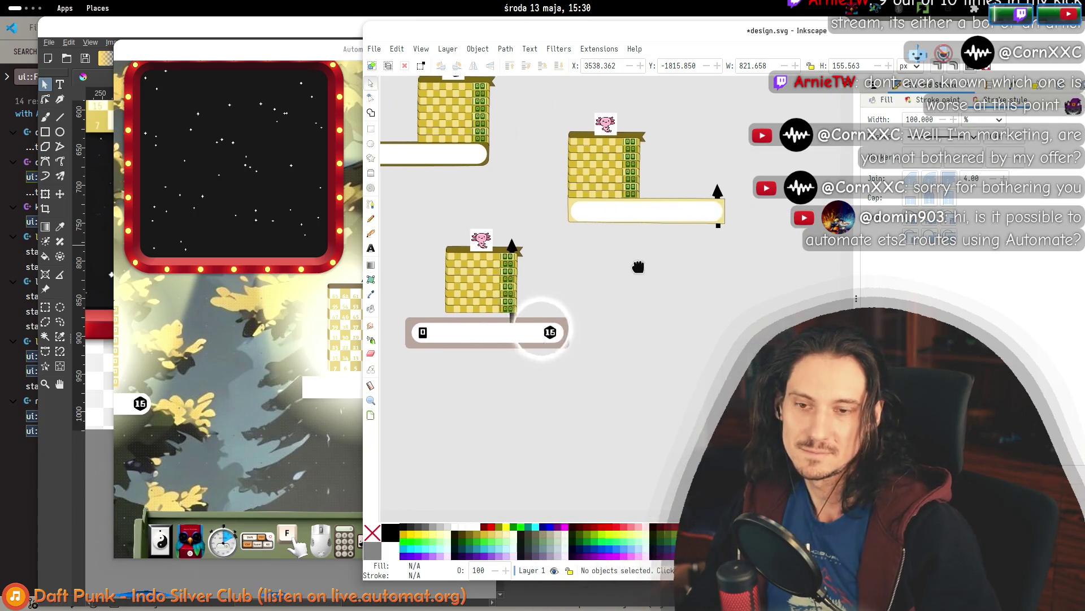
scroll(629, 326, "down", 3)
scroll(609, 306, "up", 4)
mouse_move(749, 415)
left_mouse_down()
mouse_move(424, 322)
mouse_move(417, 310)
left_mouse_up()
left_click_drag(514, 340, 492, 340)
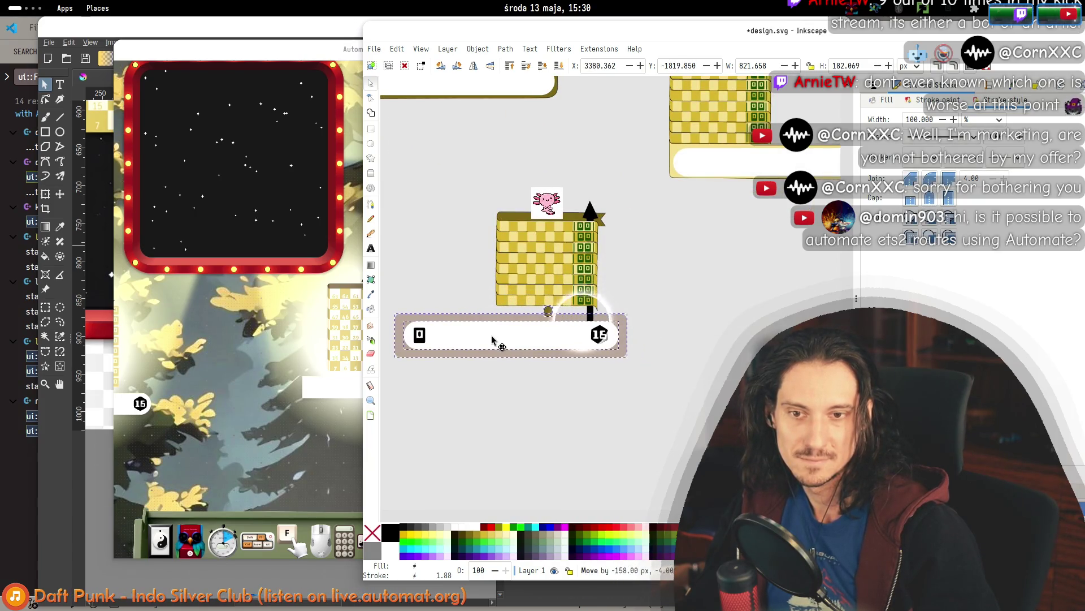
key("ctrl+z")
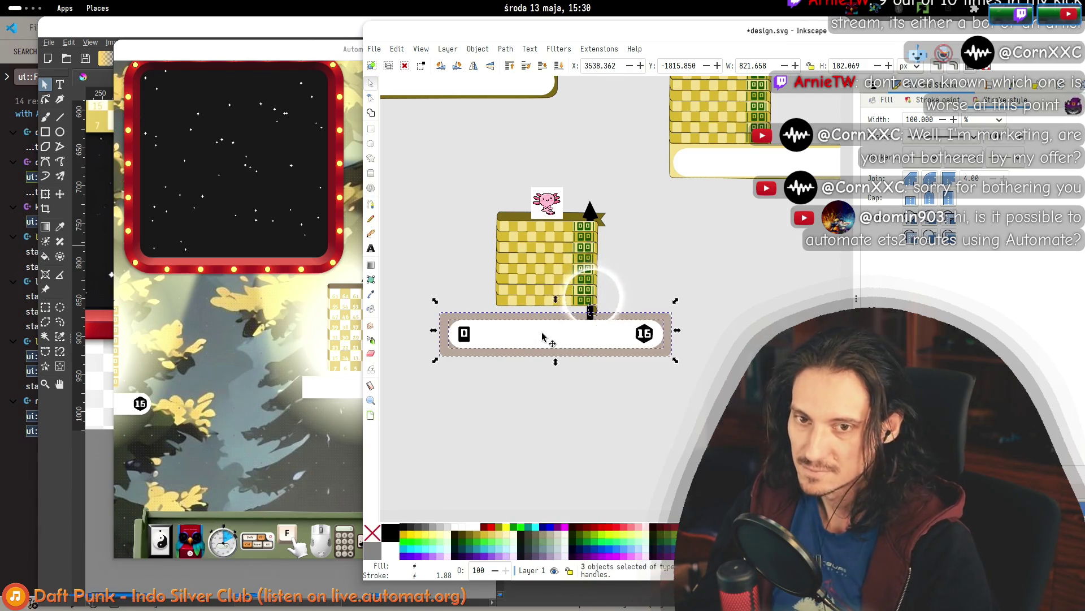
left_click(464, 234)
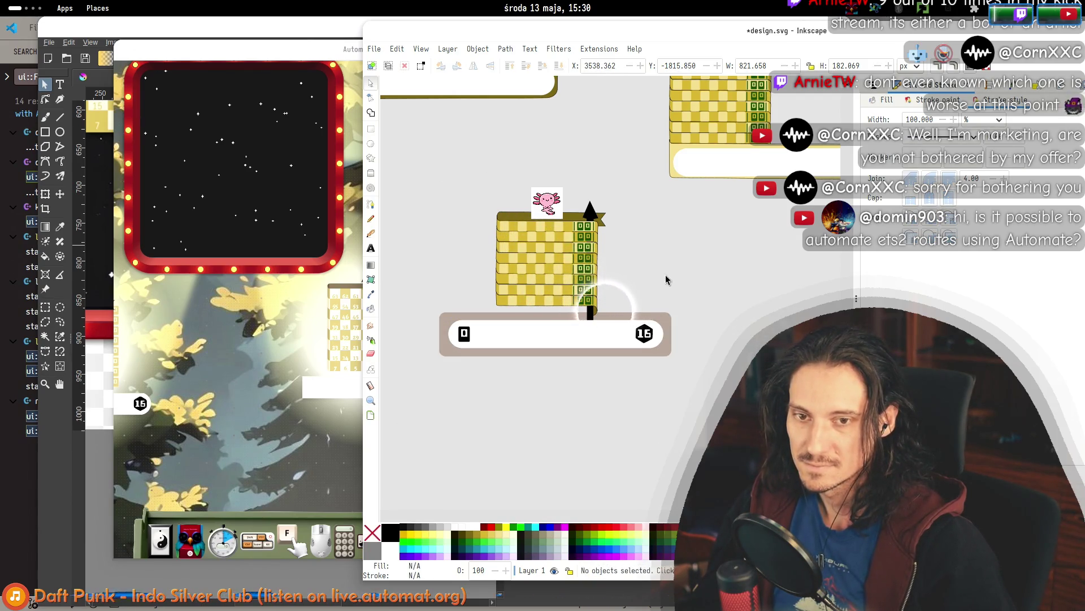
left_click_drag(424, 376, 399, 309)
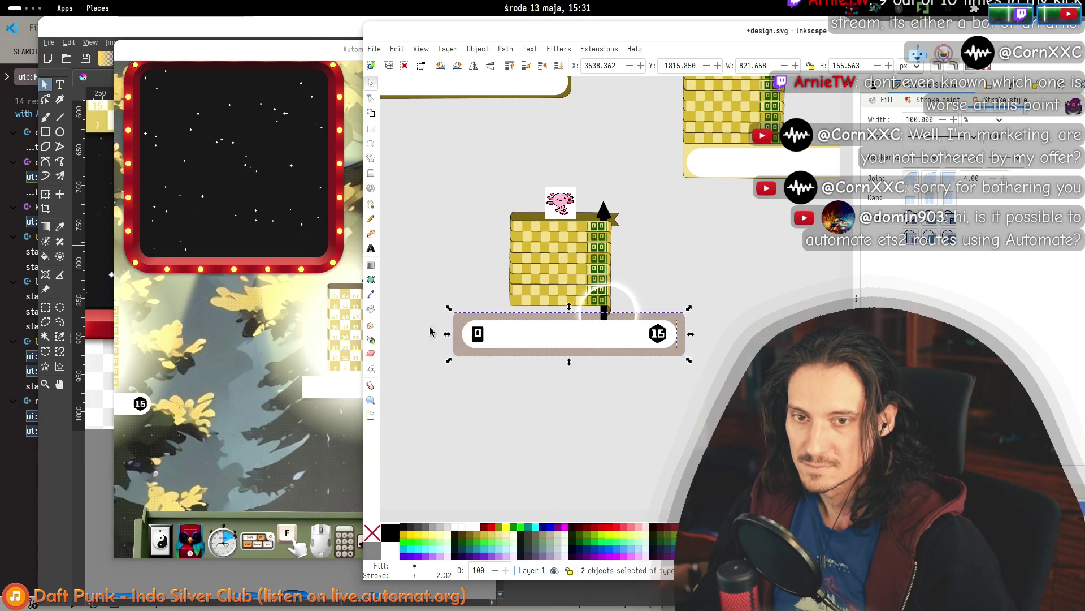
Slide the tan bar and pill left, then right so it lines up under the lower building.
left_click_drag(546, 343, 478, 341)
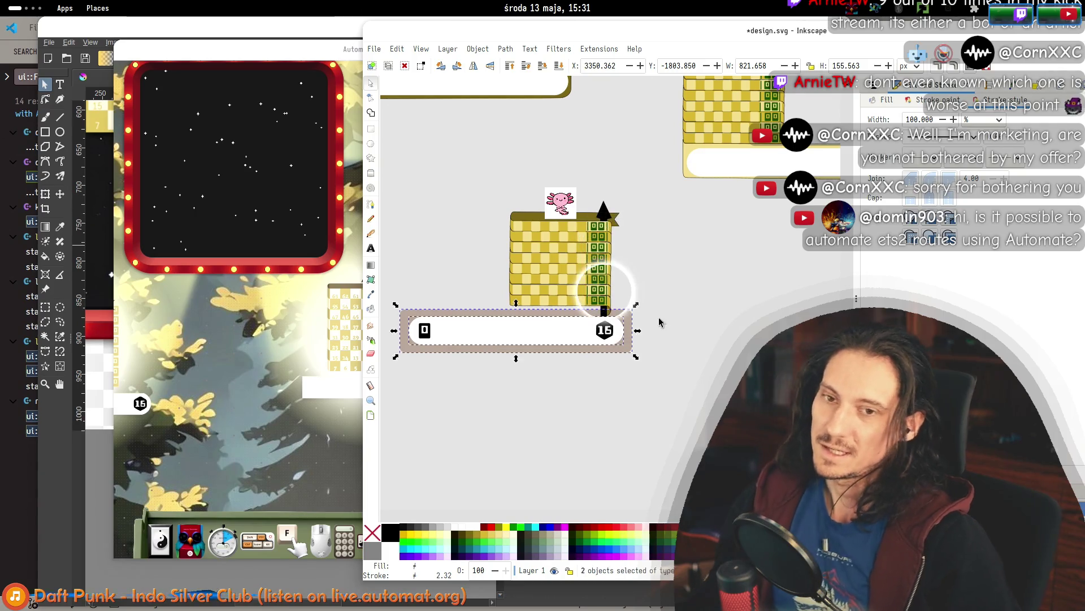
scroll(671, 362, "down", 2, "ctrl")
scroll(665, 362, "up", 1, "ctrl")
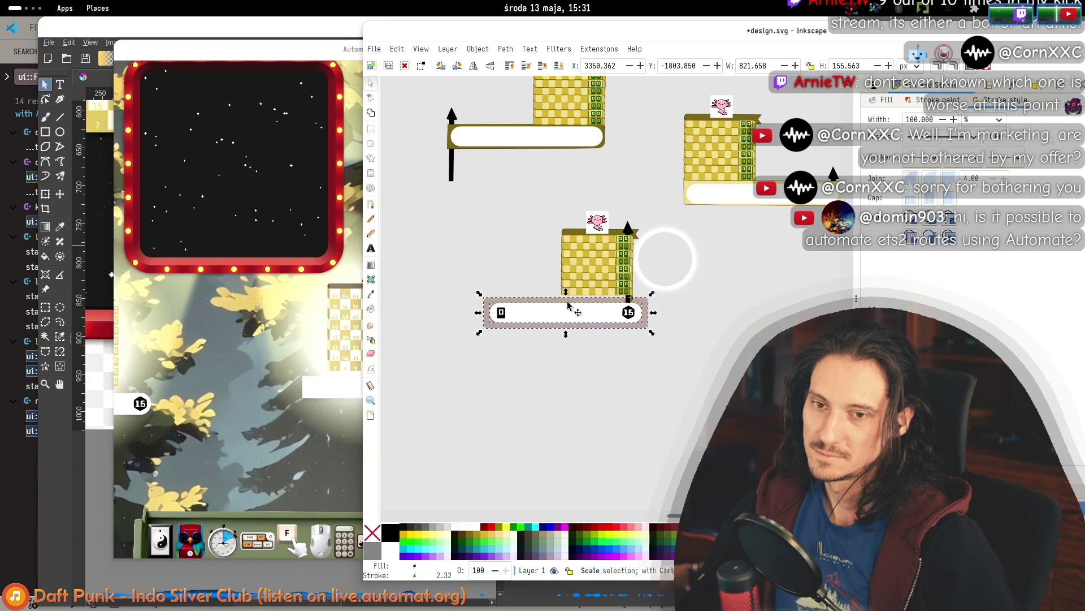
mouse_move(560, 320)
left_mouse_down()
mouse_move(652, 322)
mouse_move(557, 320)
mouse_move(643, 317)
left_mouse_up()
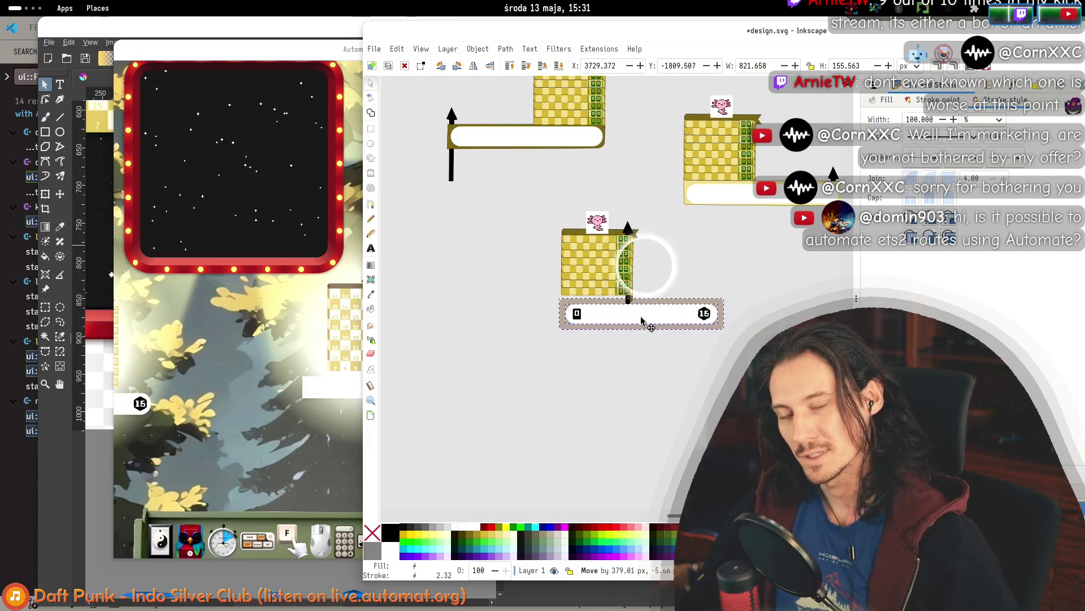
left_click(698, 376)
scroll(698, 375, "down", 3)
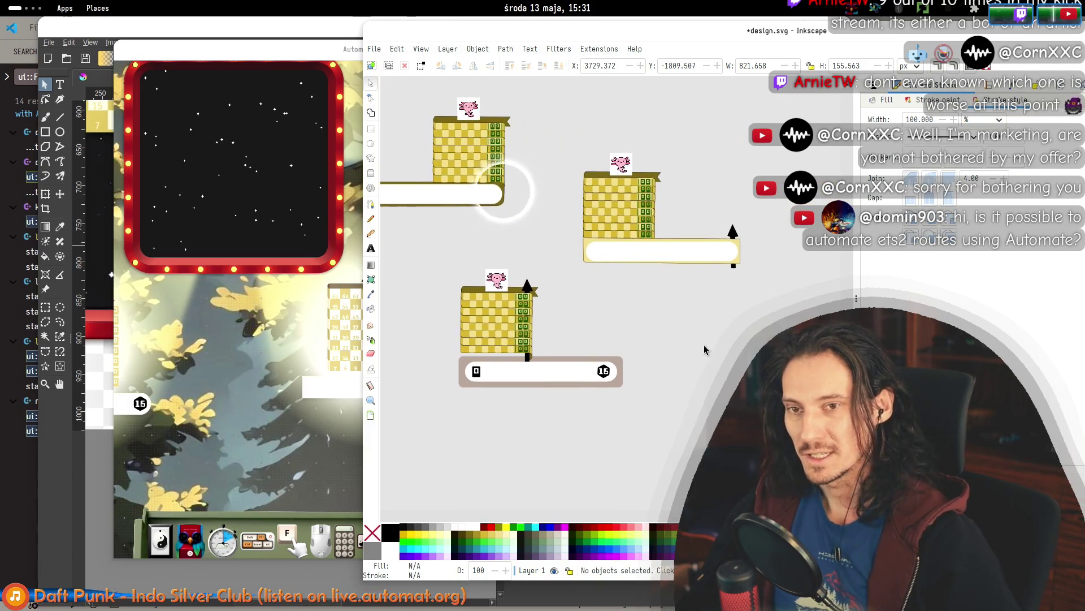
scroll(705, 327, "down", 2)
mouse_move(774, 308)
left_mouse_down()
mouse_move(614, 222)
mouse_move(630, 224)
left_mouse_up()
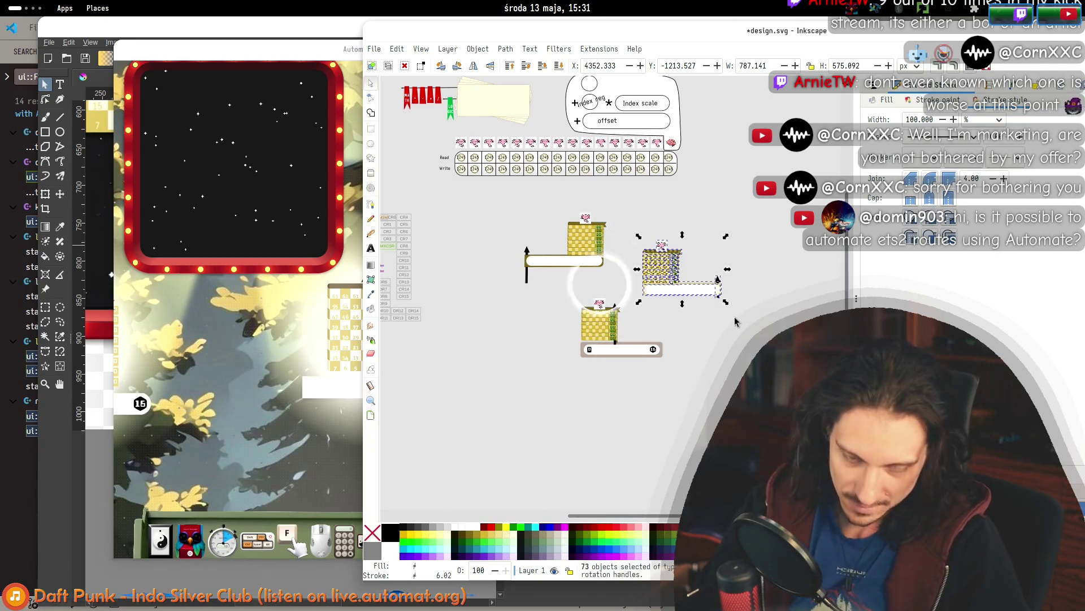
Delete the right and left older building variants.
key("Delete")
left_click_drag(495, 203, 622, 302)
key("Delete")
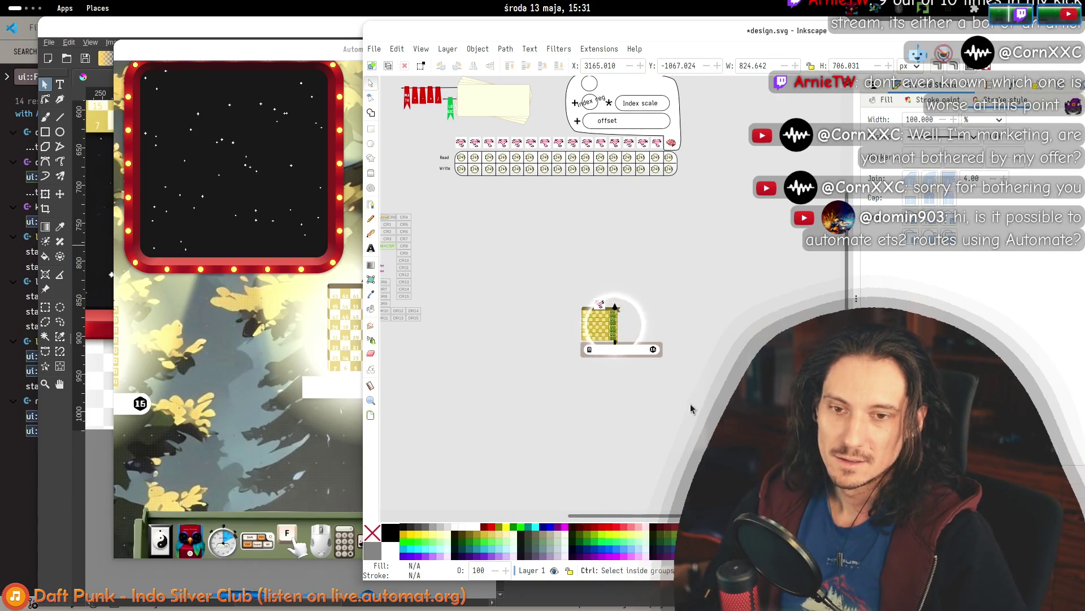
scroll(694, 409, "up", 2)
Duplicate the building-and-bar widget below the original and shift the copy's bar left.
mouse_move(703, 344)
left_mouse_down()
mouse_move(425, 192)
mouse_move(456, 164)
left_mouse_up()
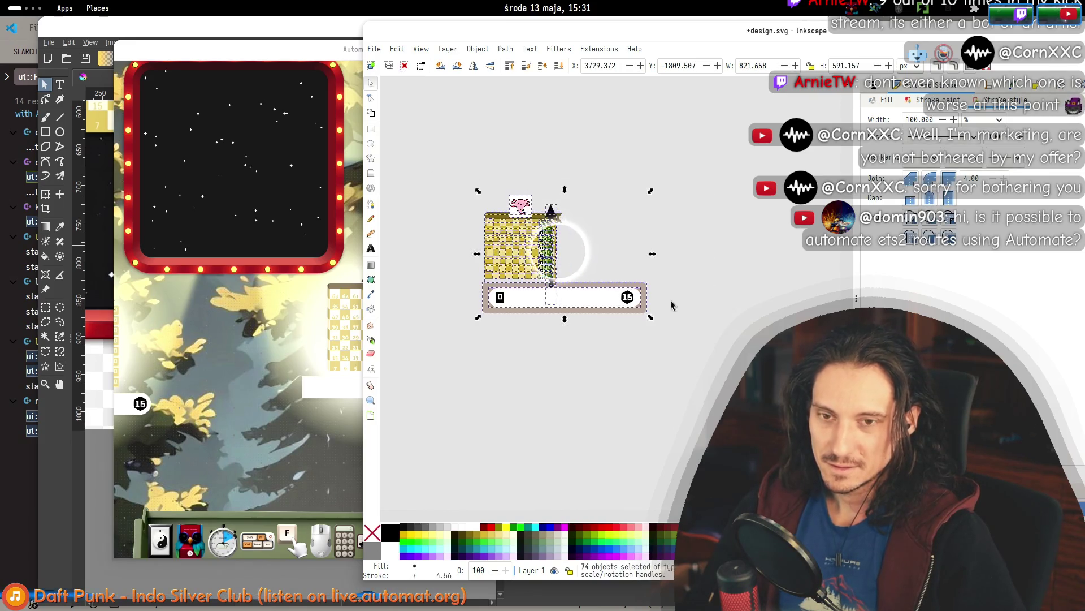
key("ctrl+d")
left_click_drag(584, 336, 582, 453)
left_click(581, 417)
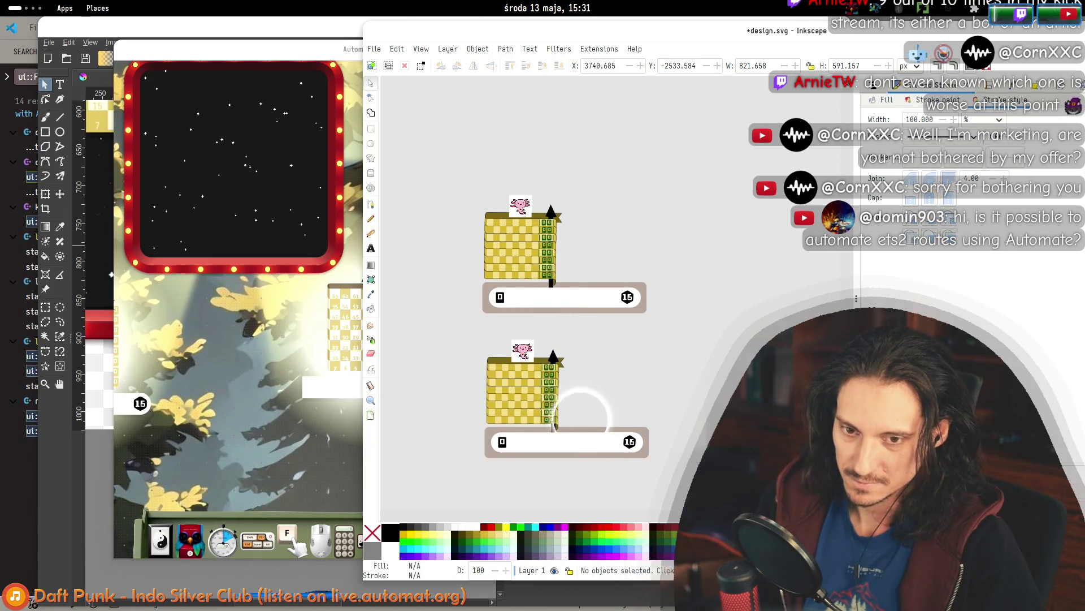
scroll(581, 417, "down", 3)
mouse_move(703, 434)
left_mouse_down()
mouse_move(431, 375)
mouse_move(452, 354)
left_mouse_up()
mouse_move(555, 377)
left_mouse_down()
mouse_move(527, 379)
mouse_move(525, 367)
left_mouse_up()
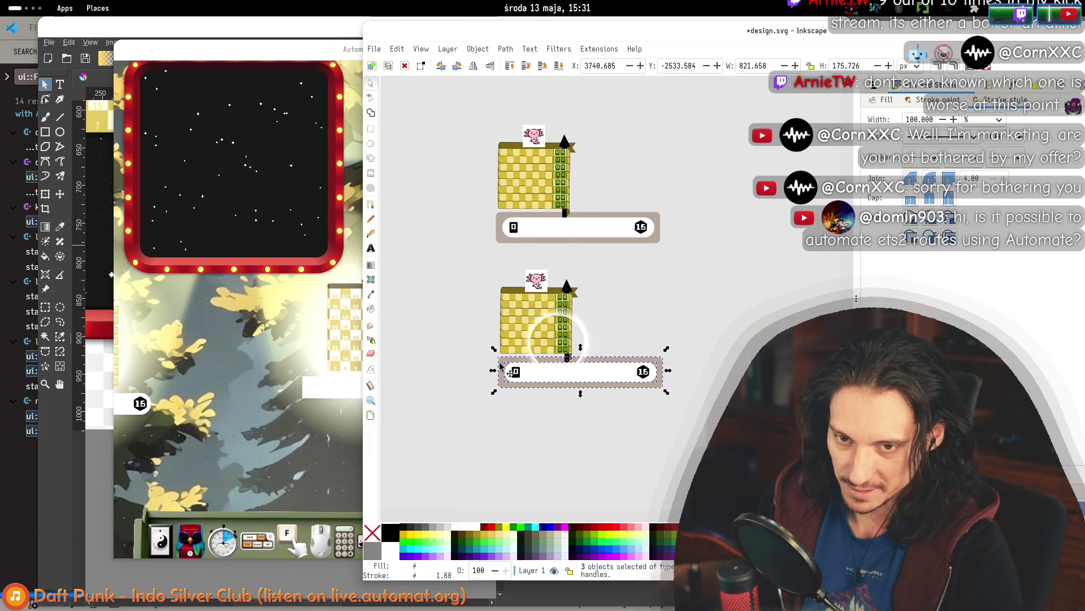
left_click(710, 417)
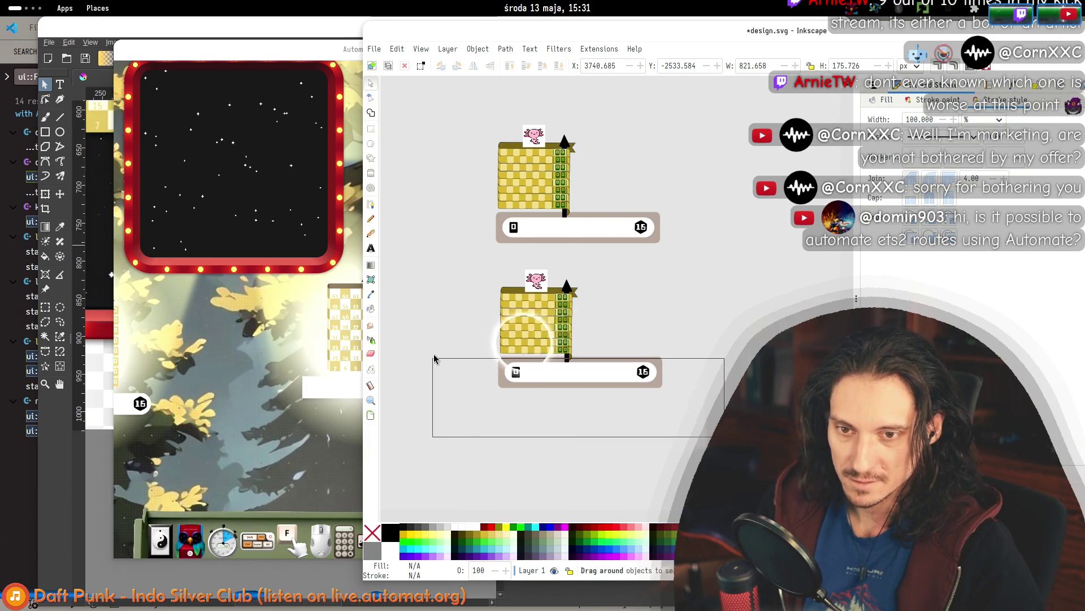
left_click_drag(441, 358, 440, 357)
left_click_drag(534, 377, 501, 377)
Duplicate the lower widget further down and shift the bottom bar left.
mouse_move(686, 439)
left_mouse_down()
mouse_move(395, 288)
mouse_move(417, 271)
mouse_move(410, 238)
left_mouse_up()
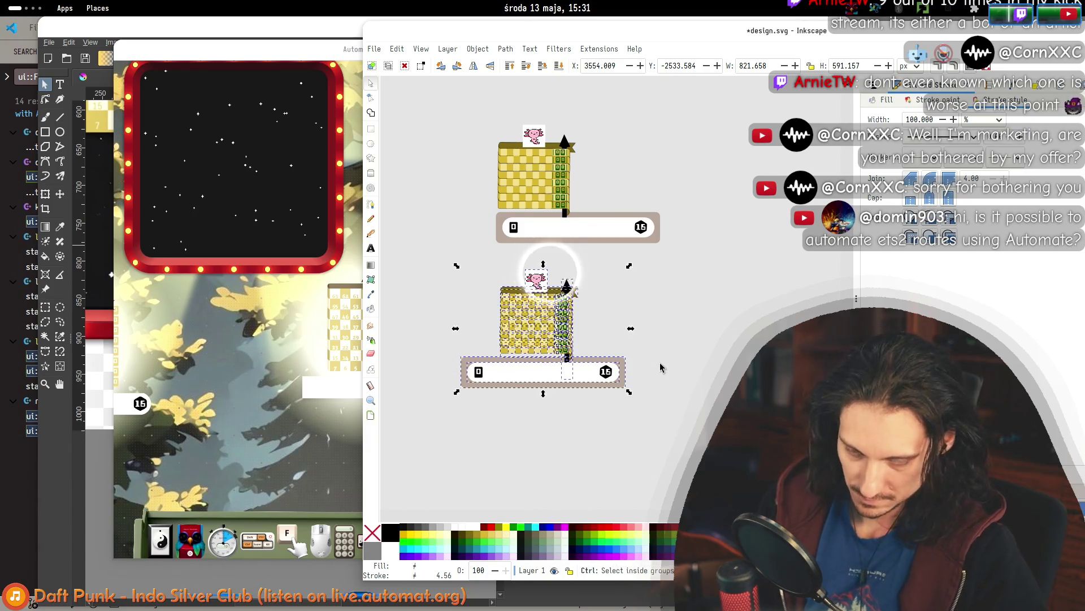
key("ctrl+d")
left_click_drag(547, 320, 549, 474)
left_click(677, 447)
scroll(678, 447, "down", 3)
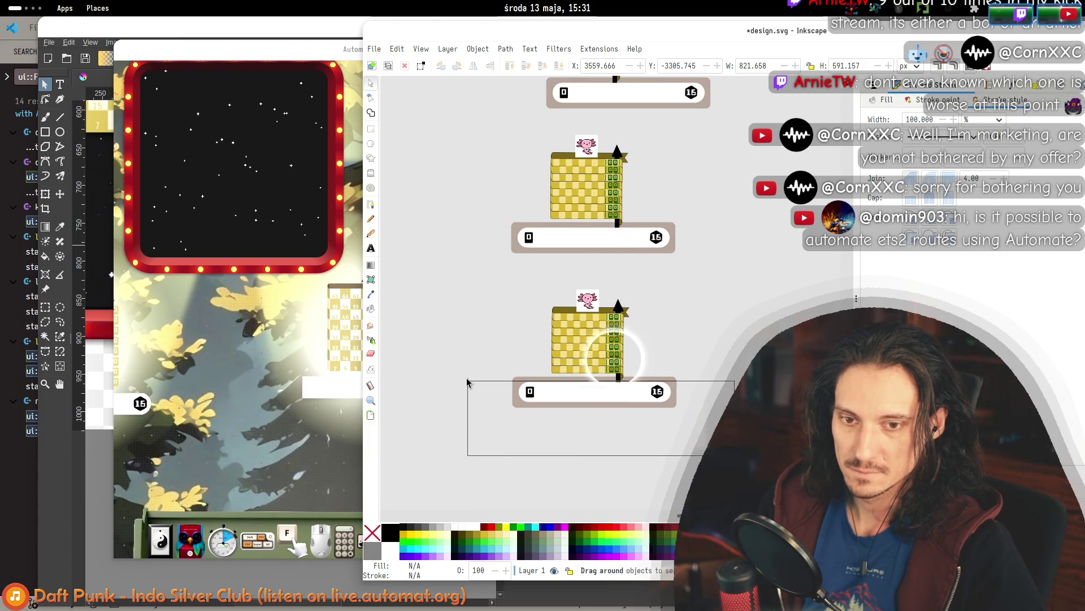
left_click_drag(466, 377, 466, 377)
mouse_move(612, 394)
left_mouse_down()
mouse_move(542, 391)
mouse_move(570, 393)
left_mouse_up()
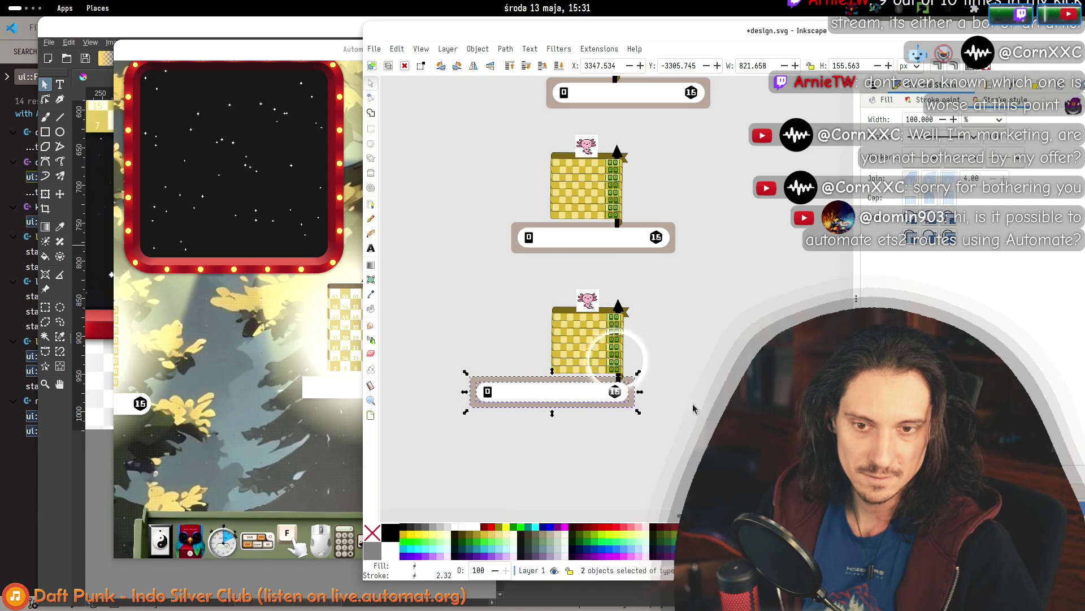
left_click(674, 408)
scroll(667, 398, "down", 3, "ctrl")
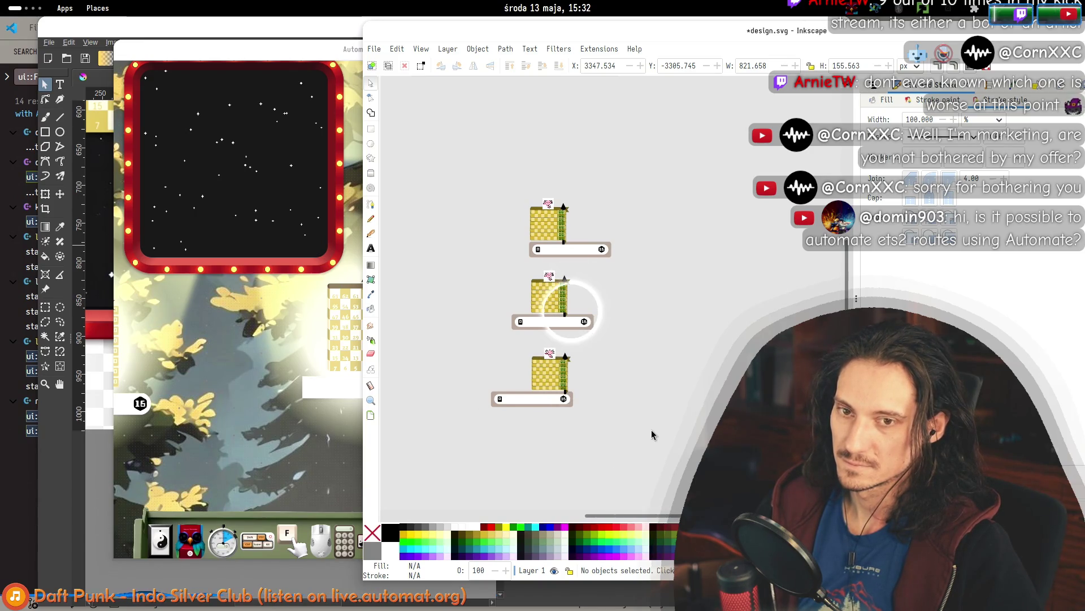
left_click_drag(532, 251, 695, 364)
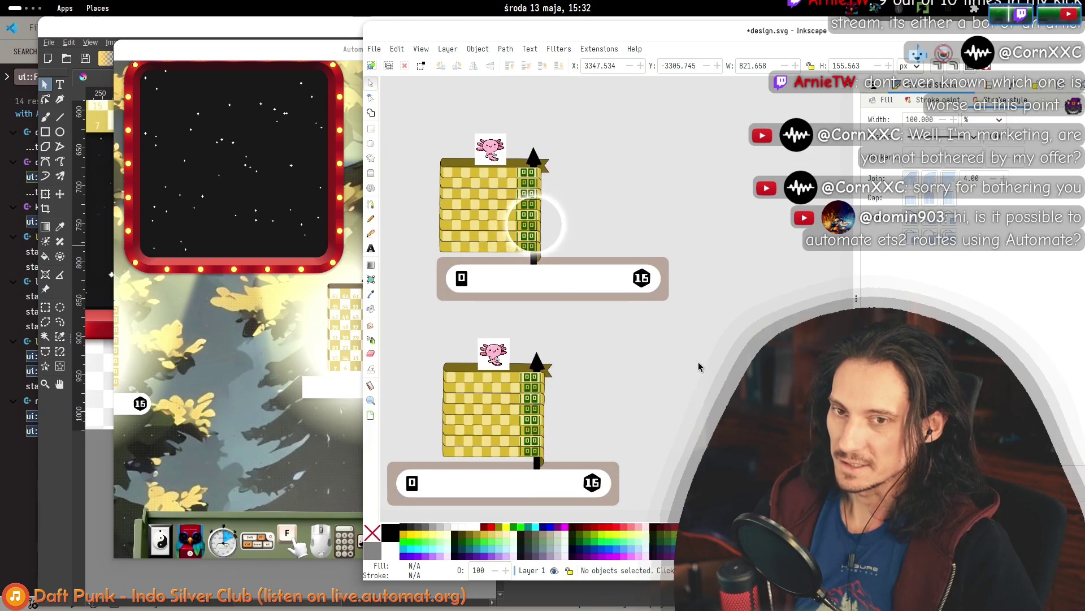
Select the top building and try moving its brown backing rectangle up, then undo it.
left_click_drag(757, 349, 412, 116)
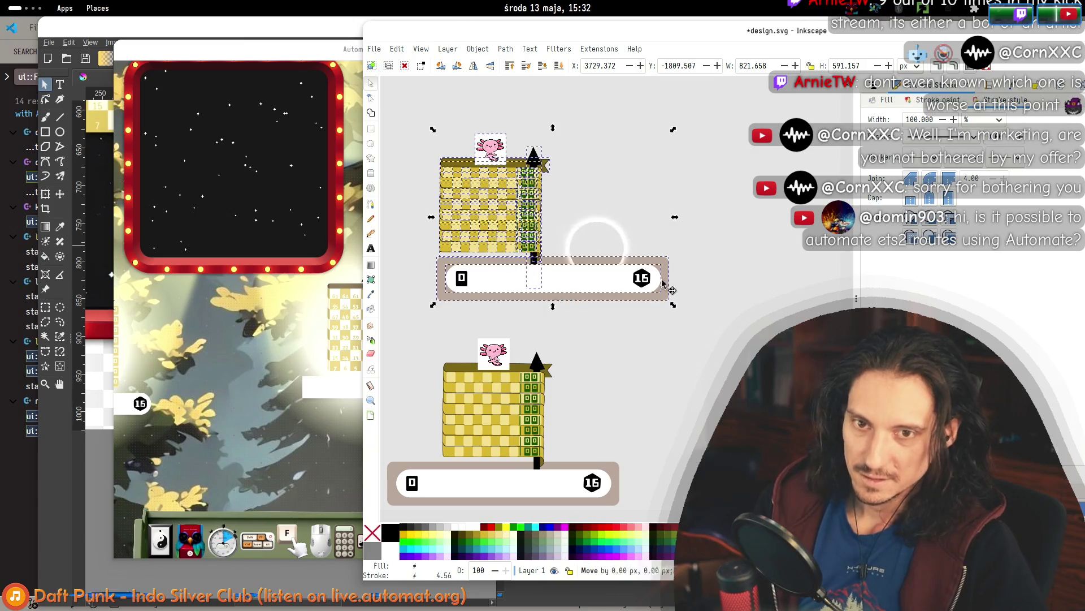
left_click_drag(498, 288, 768, 288)
key("Escape")
scroll(708, 281, "up", 3)
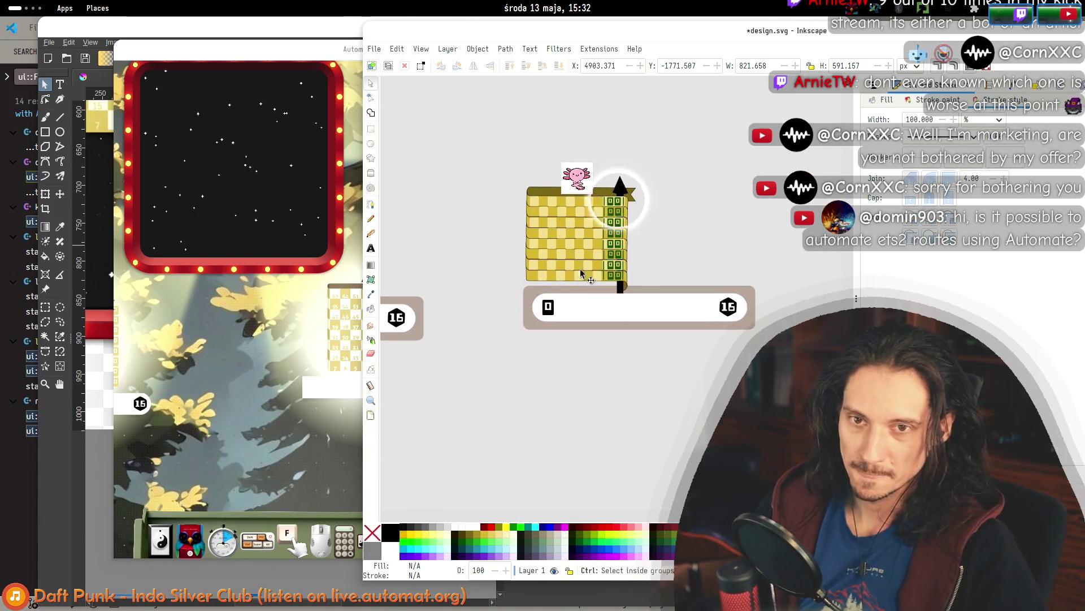
left_click_drag(734, 348, 700, 226)
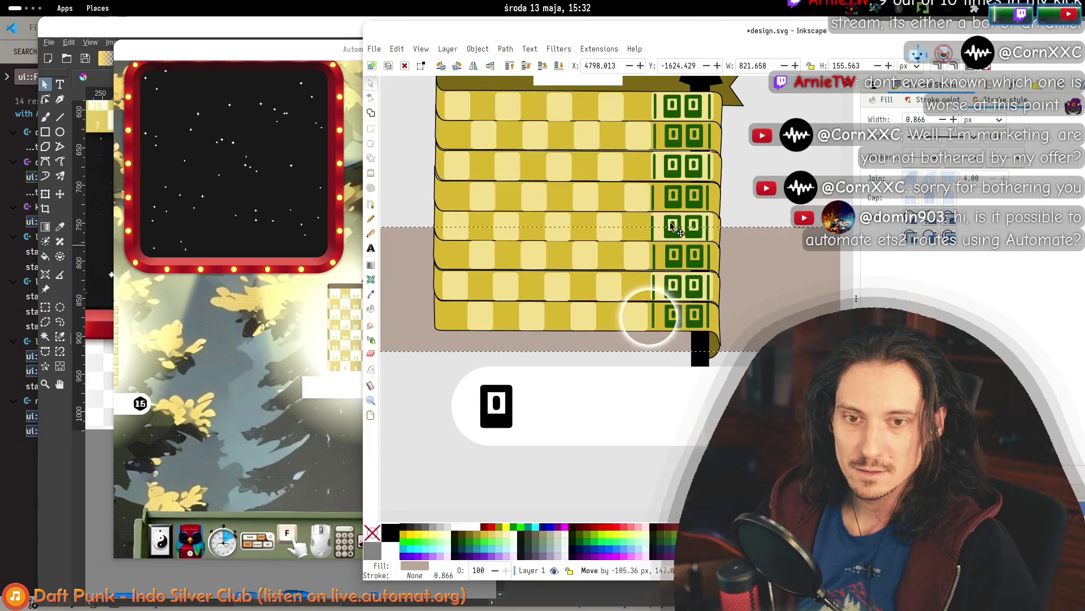
key("ctrl+z")
Rearrange the building's green window strips and checker tiles, moving a tile column onto the yellow block.
mouse_move(767, 81)
left_mouse_down()
mouse_move(687, 142)
mouse_move(647, 340)
left_mouse_up()
mouse_move(673, 105)
left_mouse_down()
mouse_move(419, 248)
mouse_move(362, 266)
left_mouse_up()
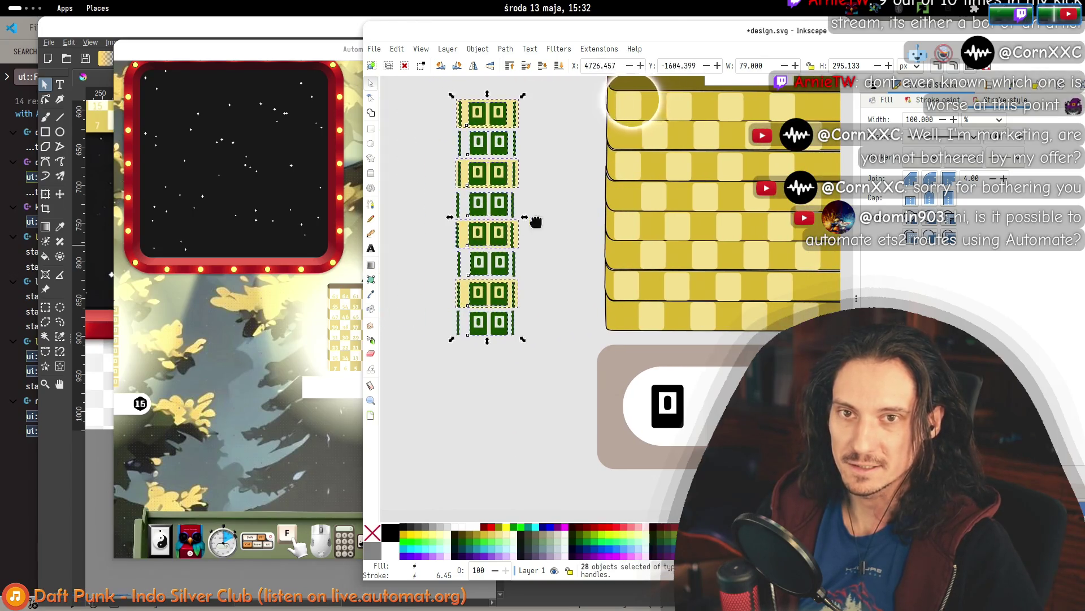
scroll(545, 218, "right", 4)
mouse_move(491, 120)
left_mouse_down()
mouse_move(678, 323)
mouse_move(710, 334)
mouse_move(741, 371)
left_mouse_up()
left_click_drag(715, 131, 774, 132)
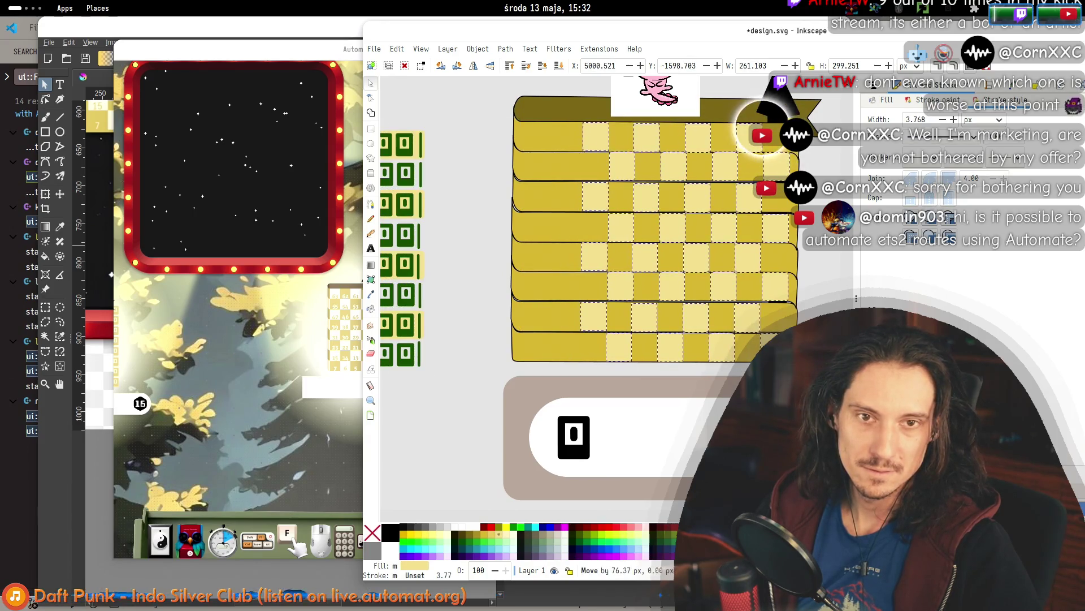
scroll(484, 179, "left", 1)
scroll(484, 179, "left", 3)
mouse_move(450, 104)
left_mouse_down()
mouse_move(558, 370)
mouse_move(557, 357)
left_mouse_up()
left_click_drag(516, 304, 676, 320)
left_click(606, 315)
mouse_move(467, 314)
left_mouse_down()
mouse_move(537, 385)
mouse_move(513, 373)
mouse_move(672, 158)
left_mouse_up()
left_click(521, 237)
Duplicate the building and bar below the original and shift the copy's bar left.
scroll(520, 236, "down", 4)
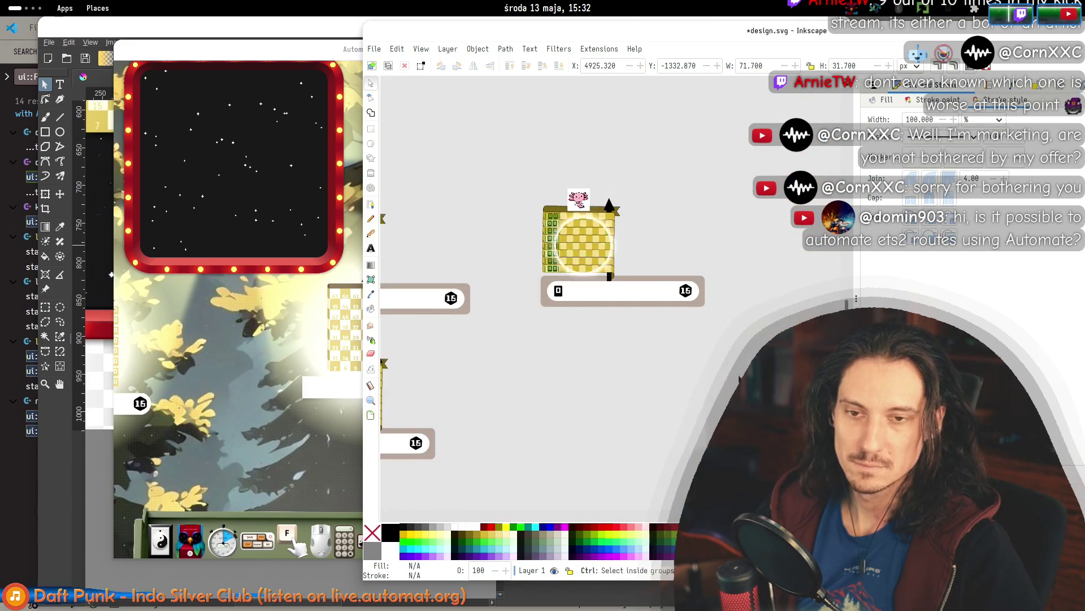
scroll(644, 365, "left", 3)
scroll(616, 357, "right", 4)
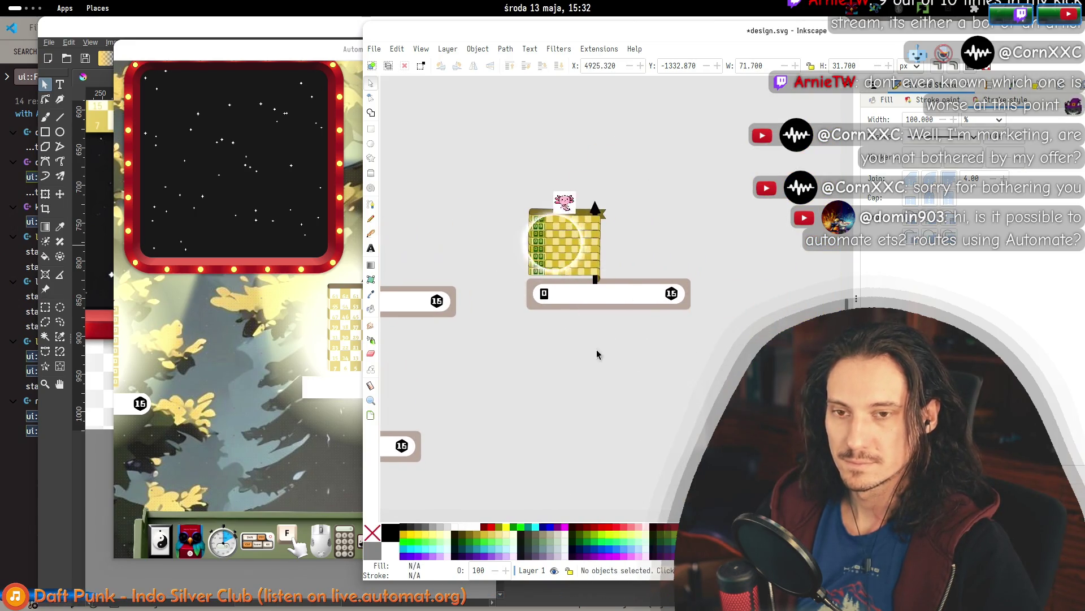
left_click(551, 237)
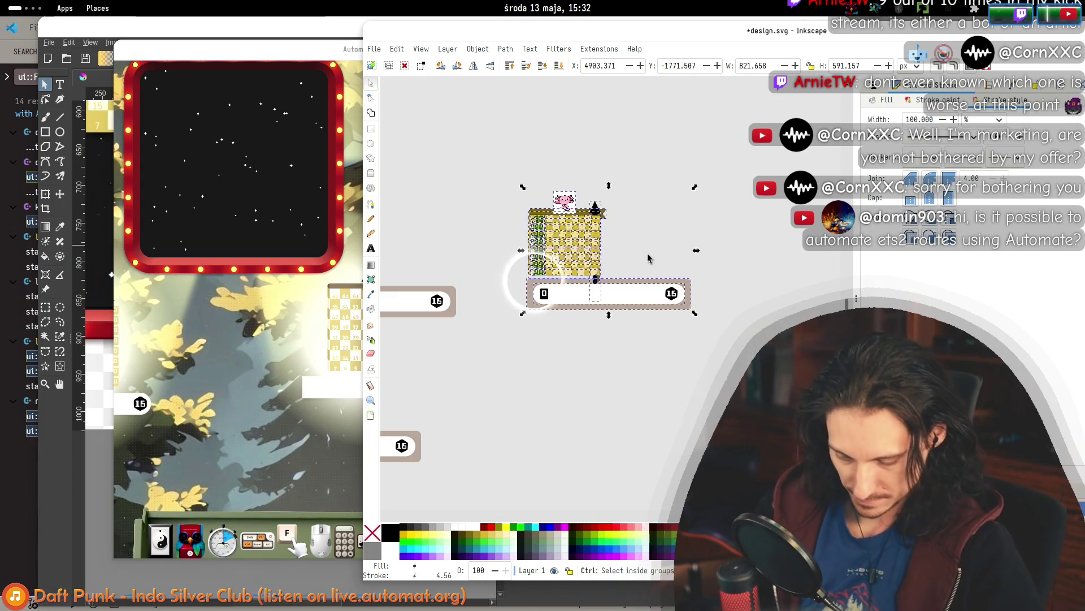
key("ctrl+d")
left_click_drag(580, 243, 585, 369)
mouse_move(734, 478)
left_mouse_down()
mouse_move(497, 395)
mouse_move(500, 404)
left_mouse_up()
left_click_drag(625, 427, 586, 428)
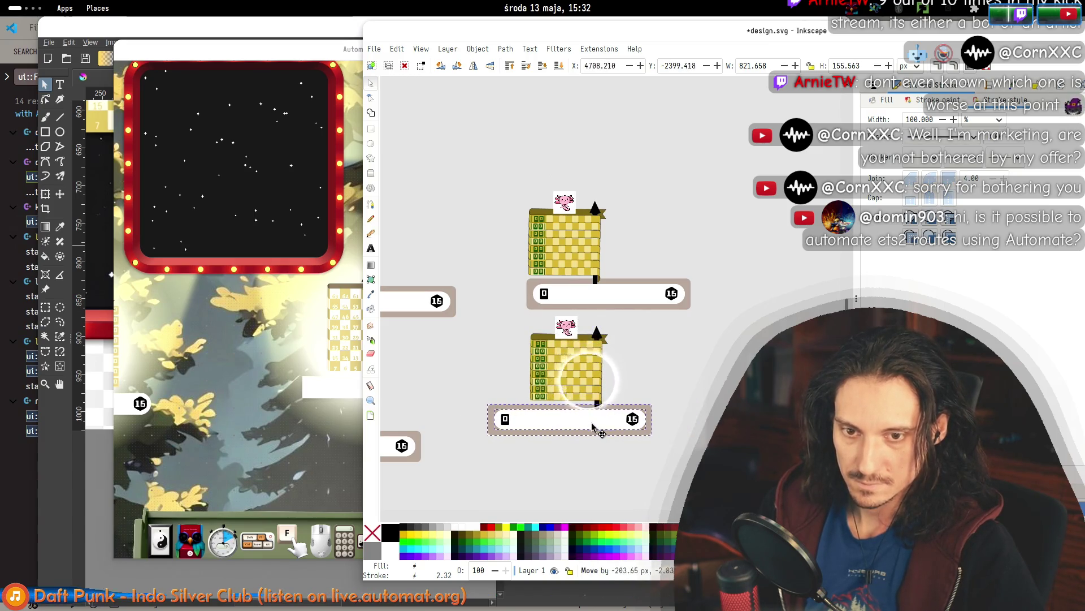
left_click(653, 480)
Move the lower building and its bar down and to the right.
scroll(557, 347, "down", 3)
scroll(557, 346, "left", 3)
left_click_drag(790, 431, 538, 251)
left_click_drag(613, 303, 641, 329)
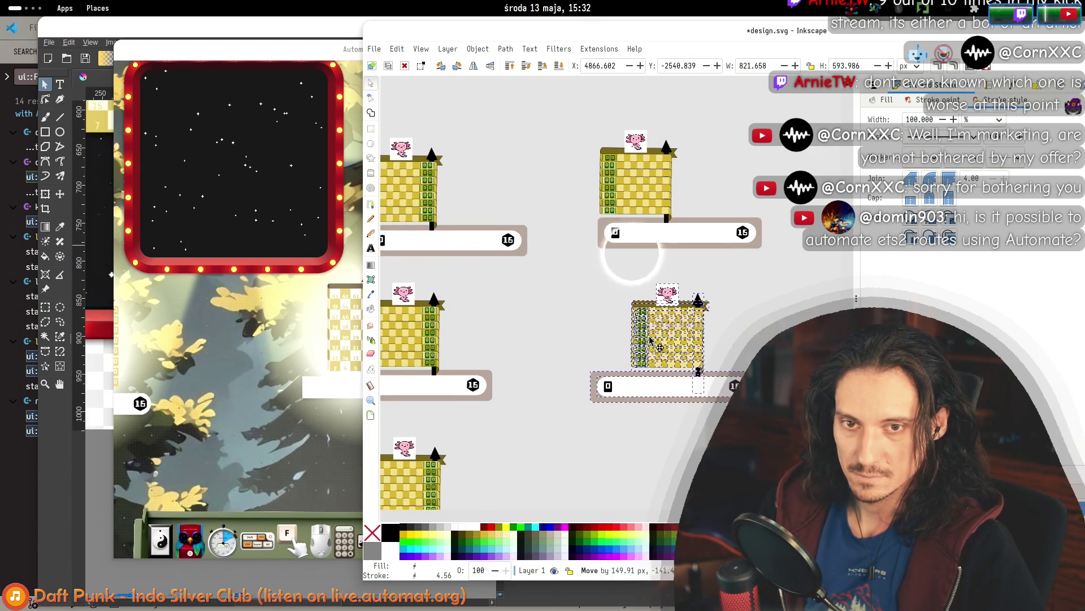
left_click(724, 354)
Duplicate another building-and-bar copy further down and shift its bar left under the building.
left_click_drag(746, 413, 586, 282)
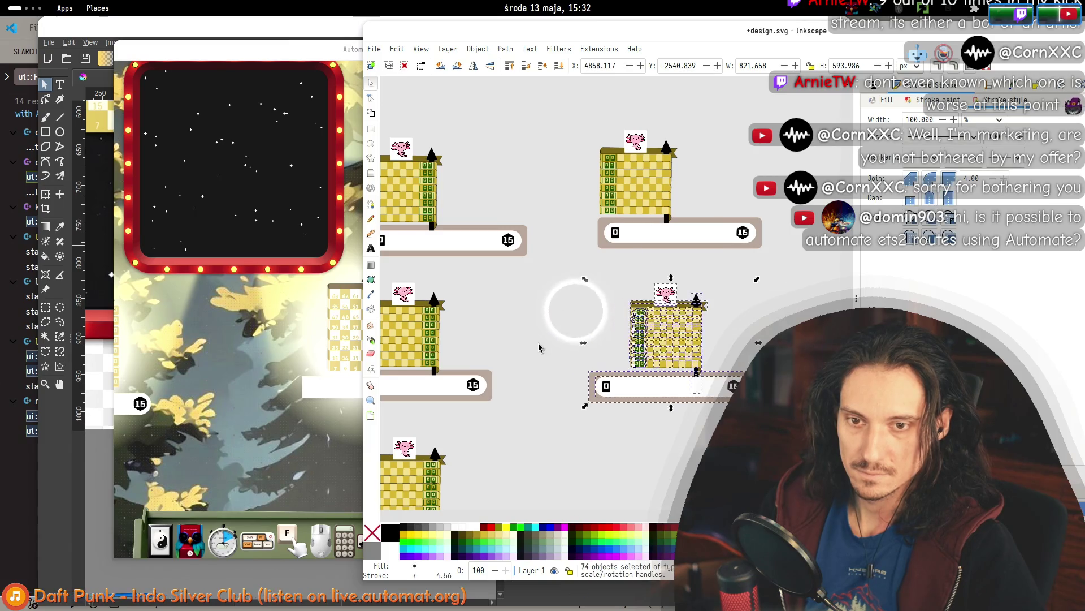
scroll(565, 305, "down", 4)
key("ctrl+d")
left_click_drag(659, 253, 657, 393)
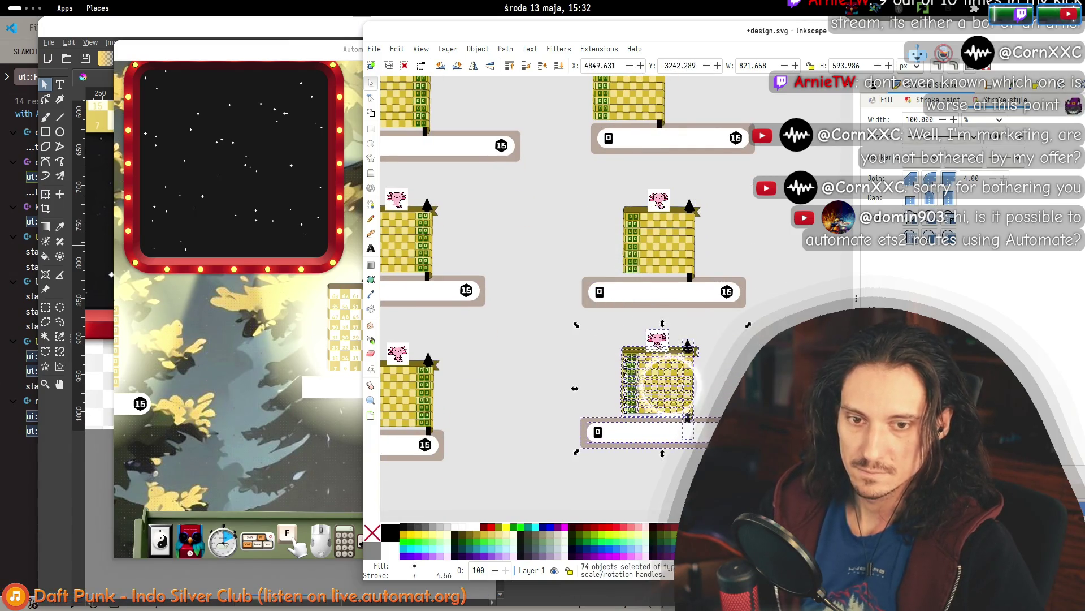
key("Escape")
left_click_drag(545, 418, 545, 418)
left_click_drag(622, 429, 586, 431)
left_click(535, 416)
scroll(618, 310, "down", 3)
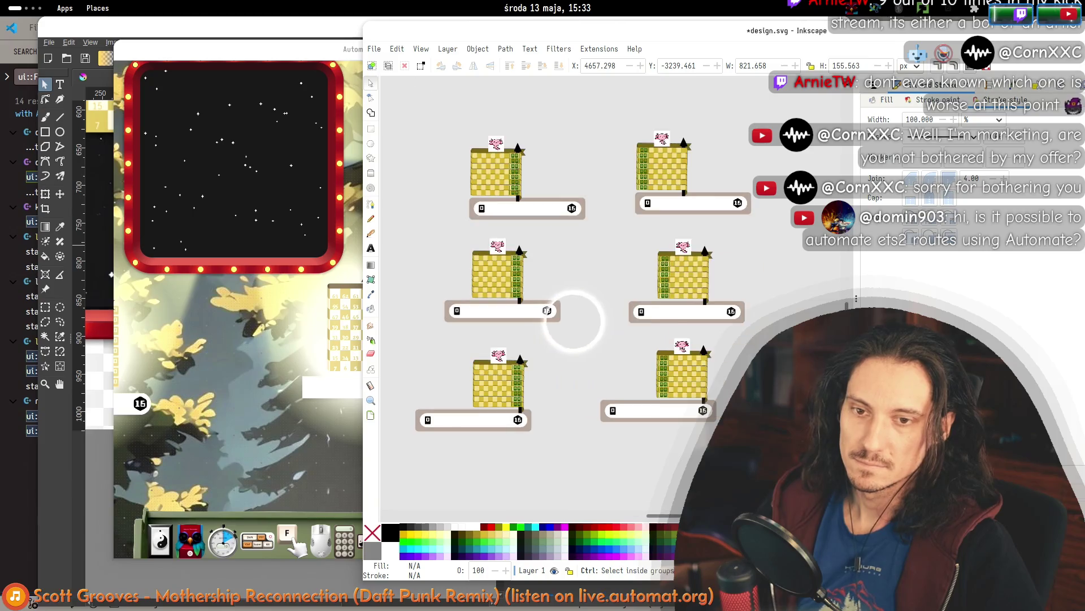
scroll(571, 315, "up", 3)
double_click(698, 437)
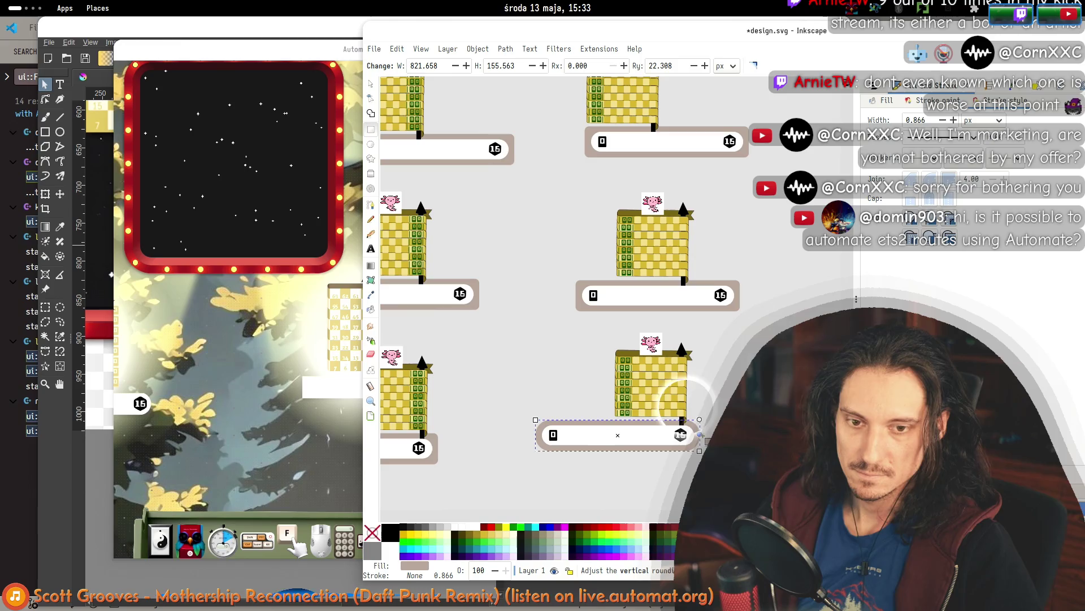
left_click(370, 85)
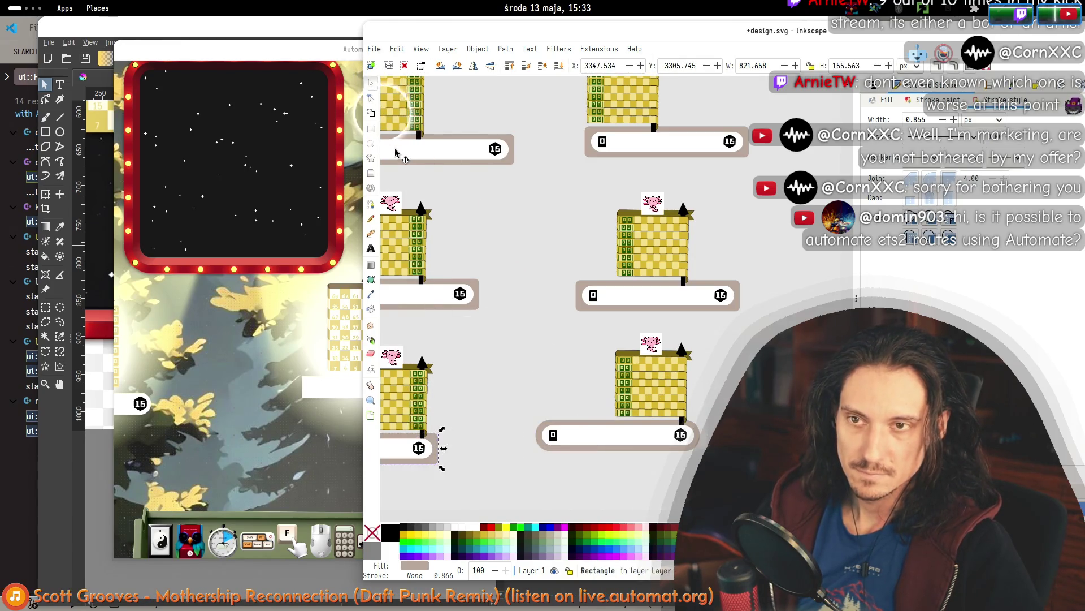
key("n")
left_click(481, 293)
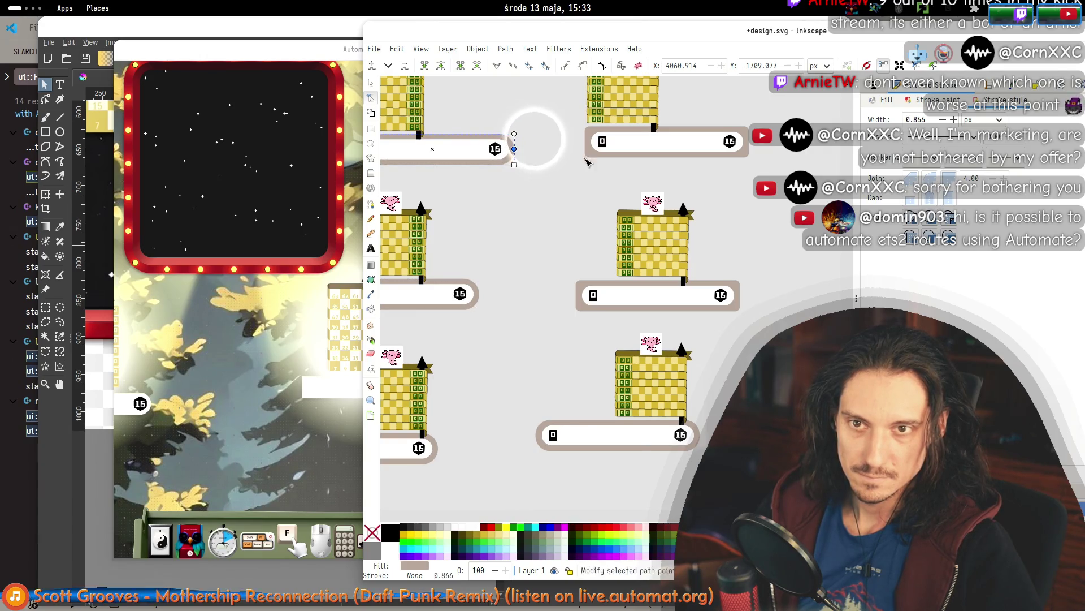
left_click(735, 139)
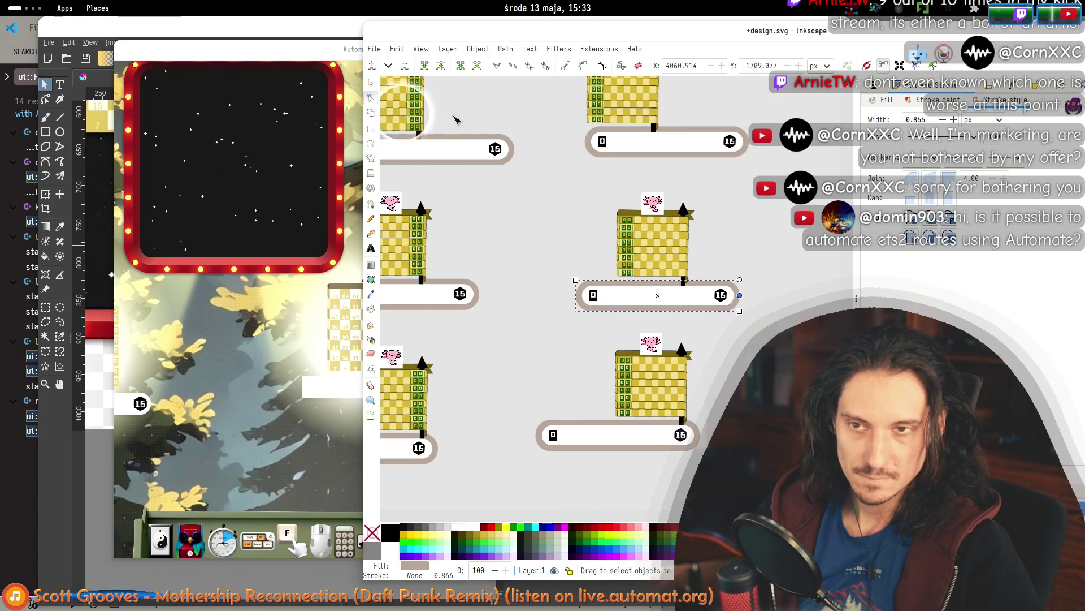
left_click(371, 83)
left_click(577, 267)
scroll(600, 316, "left", 3)
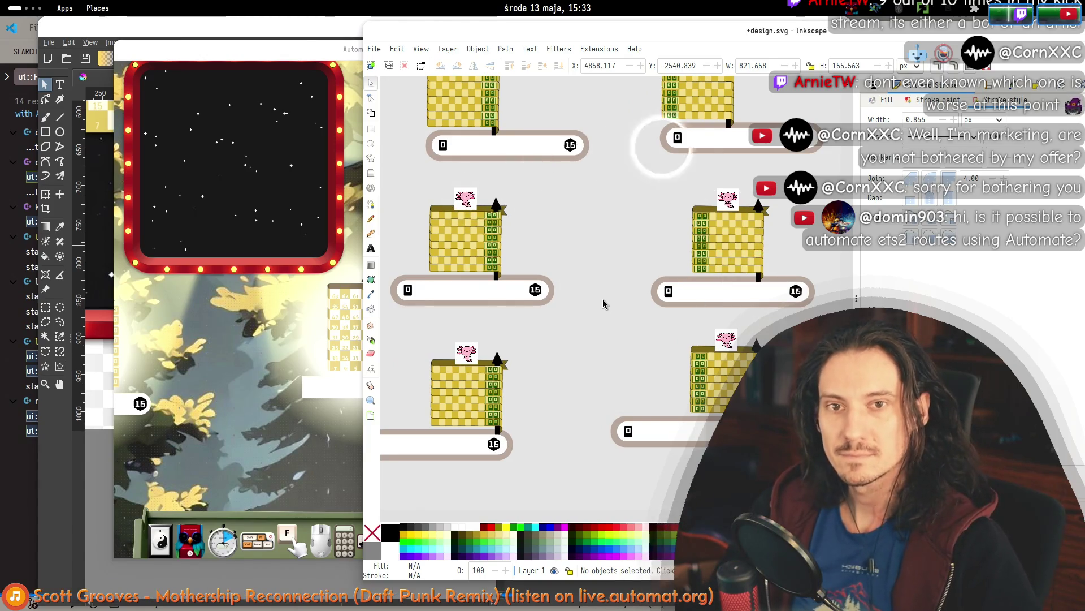
scroll(602, 301, "down", 1)
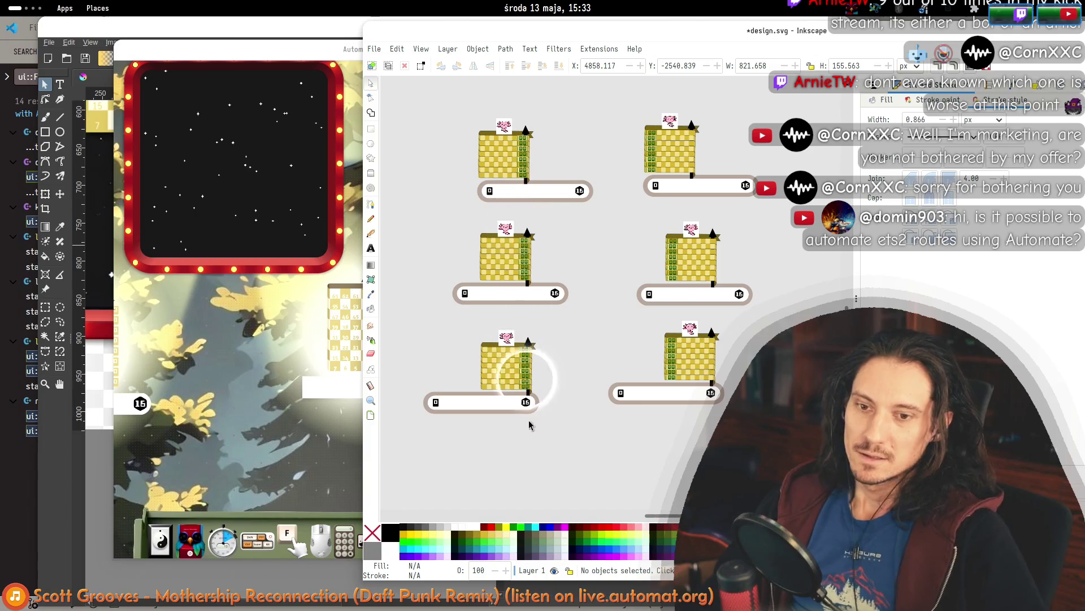
Select the lower-right widget's building and bar in various ways, then clear the selection.
scroll(565, 282, "up", 1)
scroll(719, 203, "up", 1)
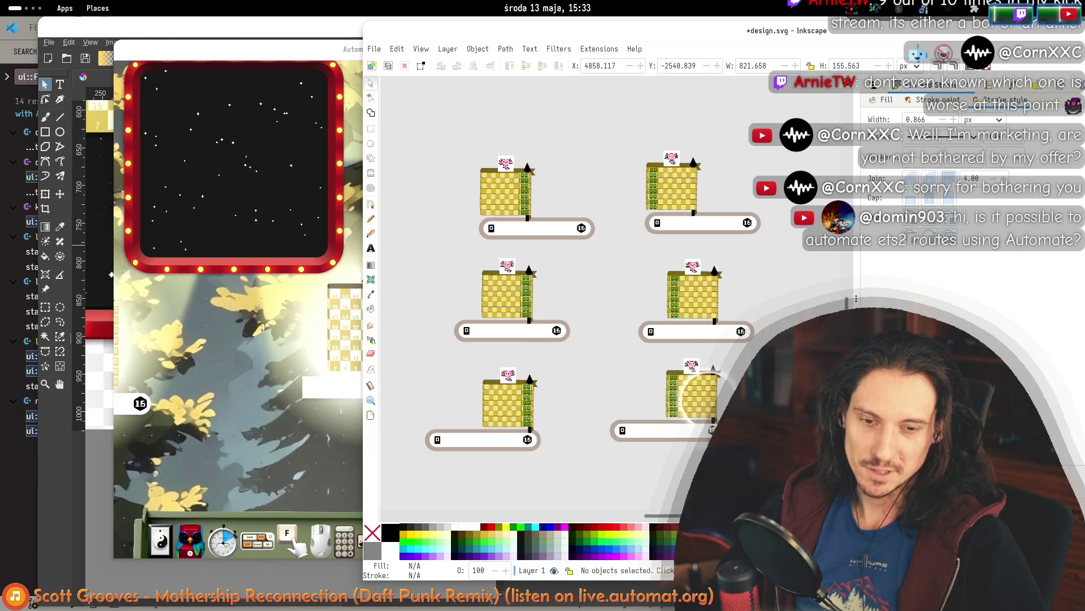
mouse_move(709, 378)
left_mouse_down()
mouse_move(577, 441)
mouse_move(707, 362)
mouse_move(702, 348)
left_mouse_up()
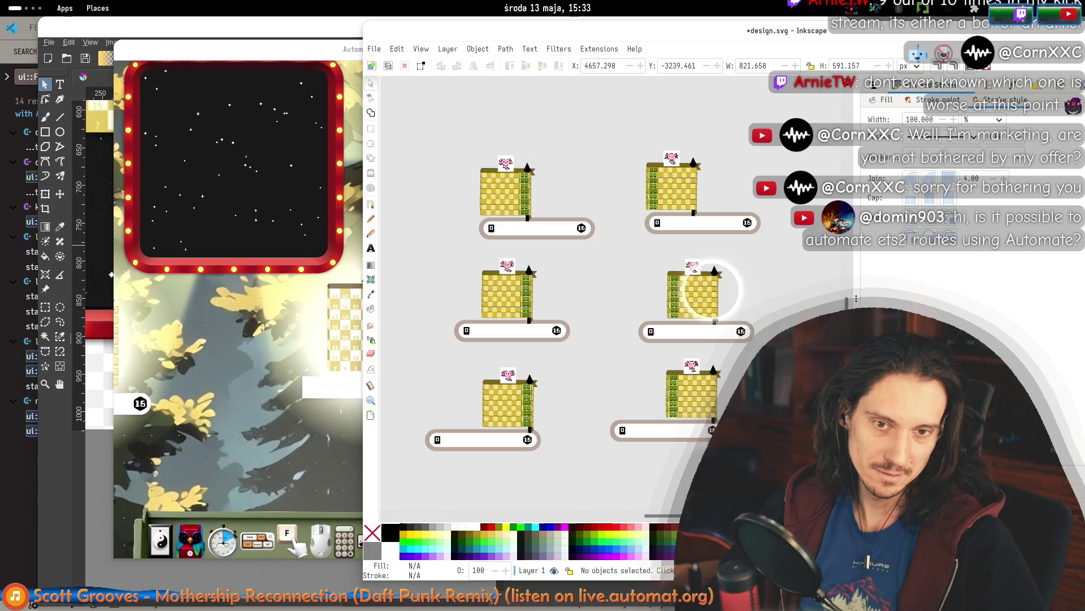
left_click(714, 294)
key("Escape")
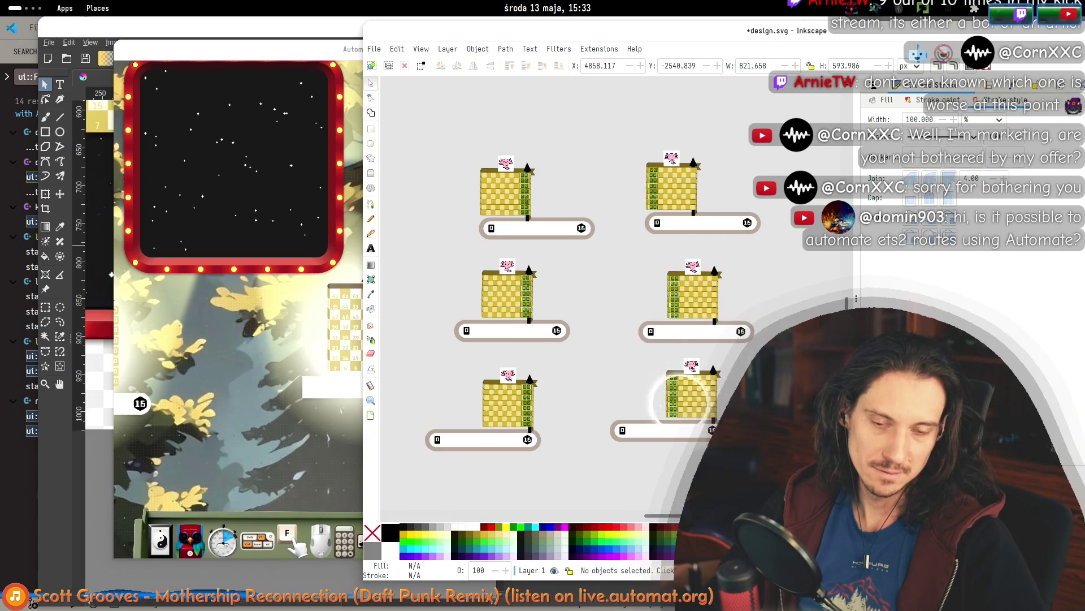
scroll(684, 376, "right", 1)
mouse_move(729, 461)
left_mouse_down()
mouse_move(553, 368)
mouse_move(559, 336)
left_mouse_up()
left_click_drag(608, 422, 562, 359)
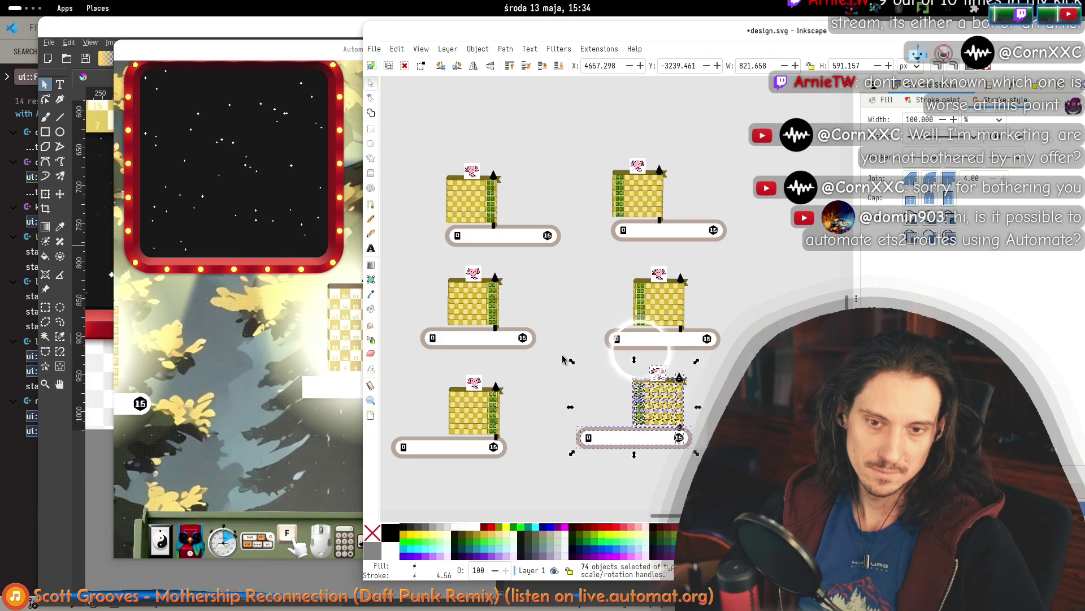
left_click(641, 355)
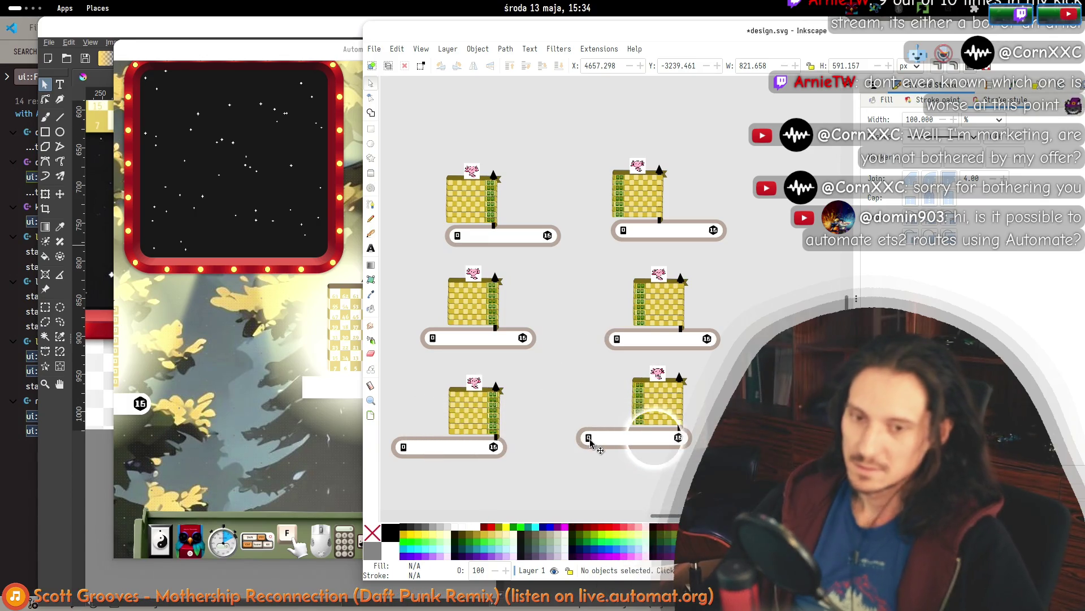
Move the 0 counter to the right end of the lower-right bar beside the 16, undoing a stray bar move.
left_click_drag(593, 439, 647, 425)
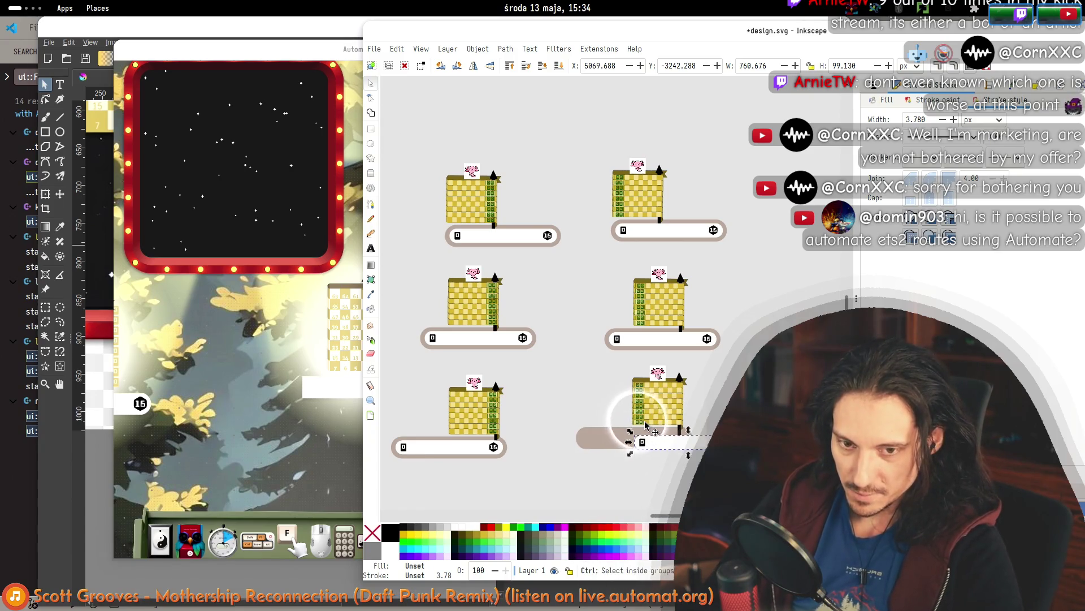
key("ctrl+z")
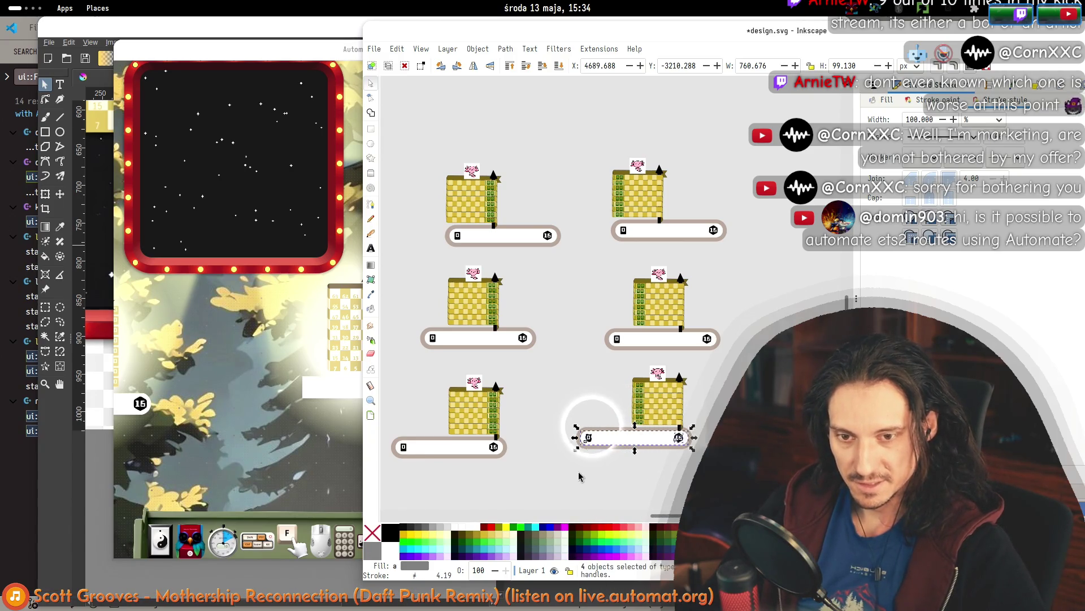
left_click(579, 476)
left_click_drag(590, 442, 676, 444)
Switch to Automat and scroll around its view to compare with the design.
scroll(677, 445, "up", 4)
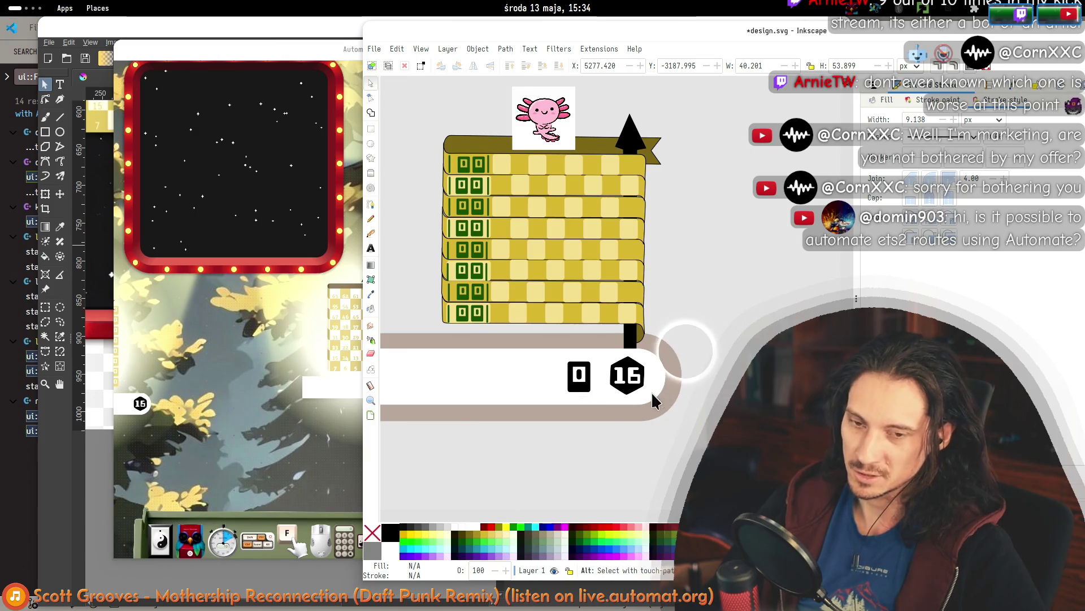
key("alt+Tab")
key("alt+Tab")
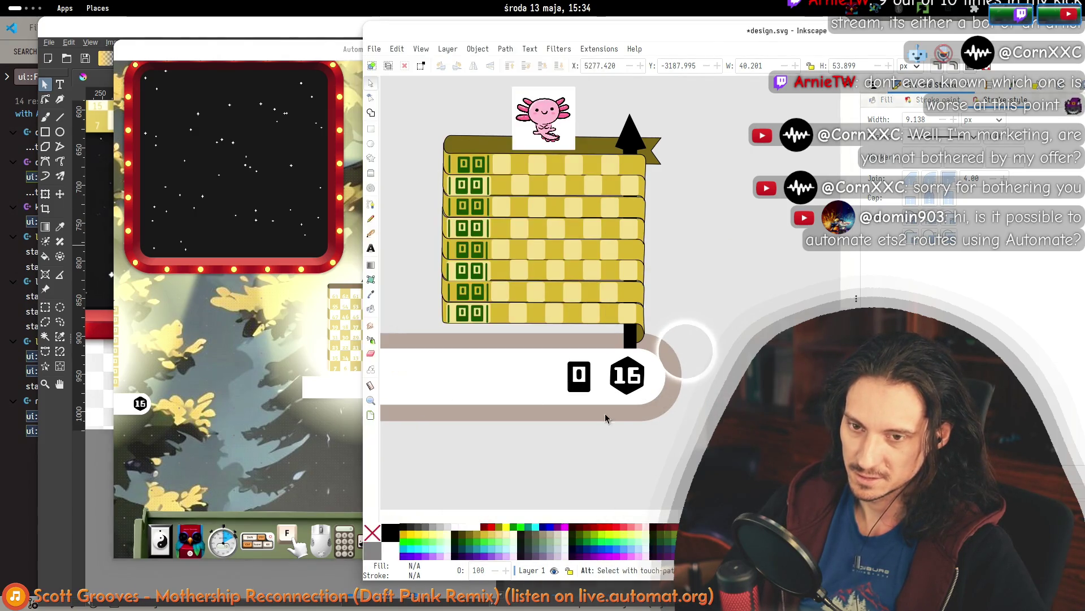
scroll(749, 439, "down", 3)
scroll(686, 351, "left", 2)
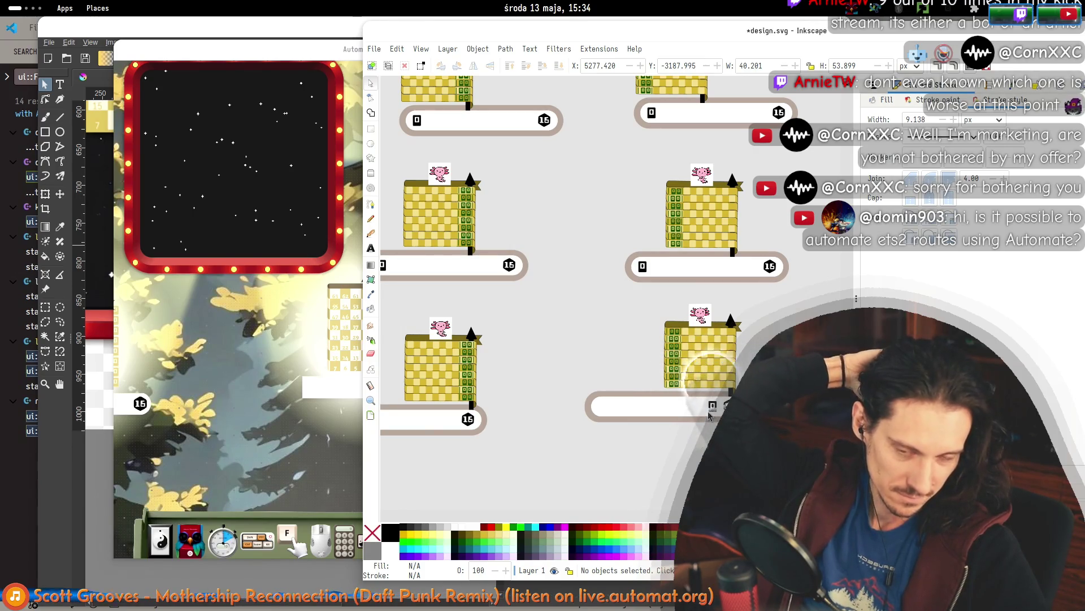
scroll(687, 459, "right", 2)
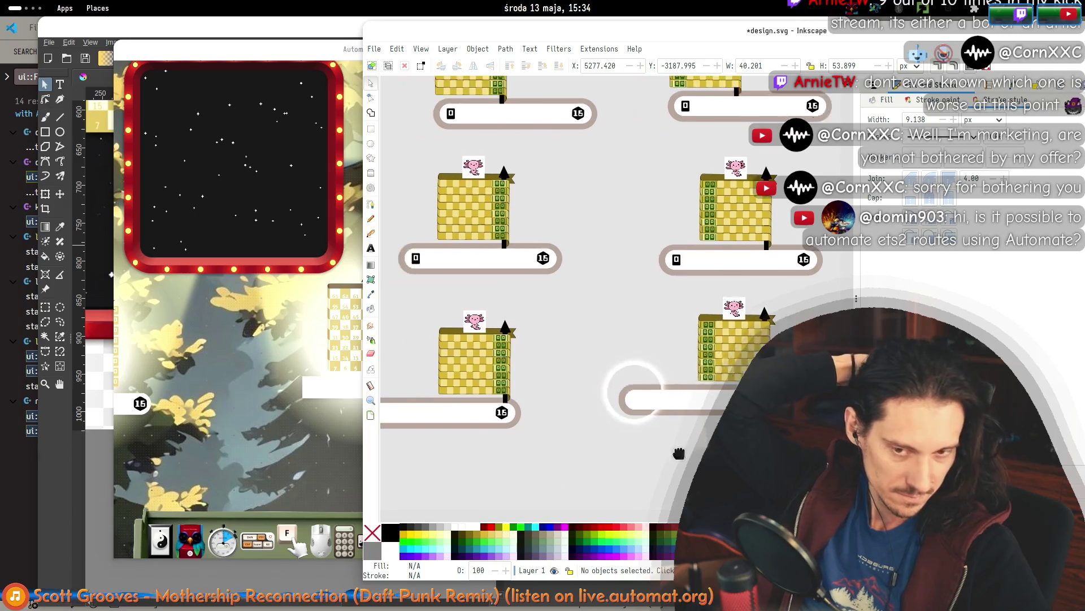
scroll(659, 450, "down", 1)
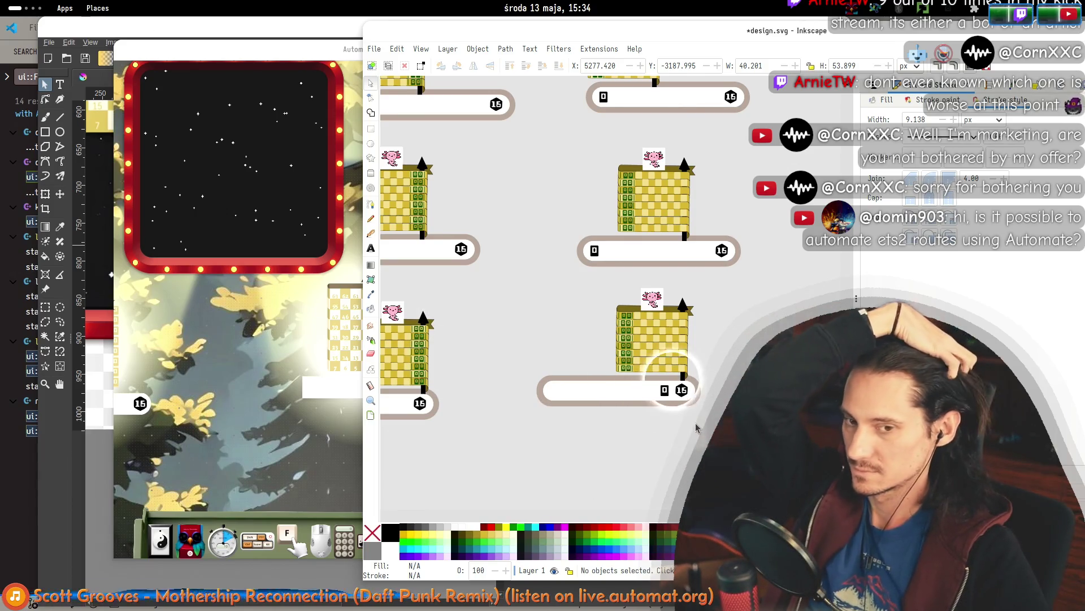
Pan Automat to its building widget, then move the axolotl image beside Inkscape's right platform.
left_click(291, 407)
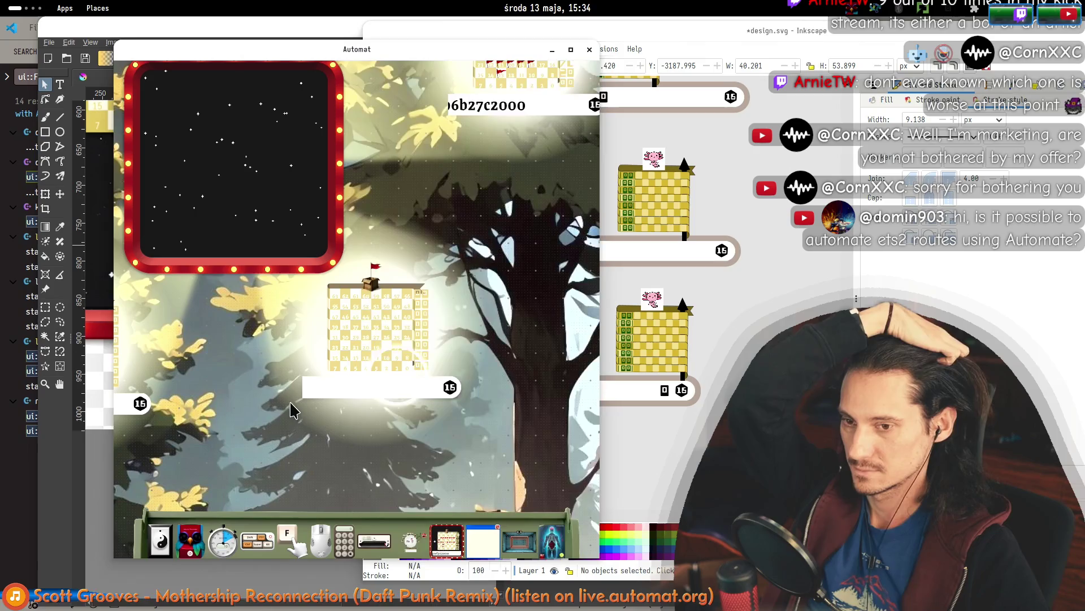
mouse_move(454, 394)
left_mouse_down()
mouse_move(358, 361)
mouse_move(338, 367)
left_mouse_up()
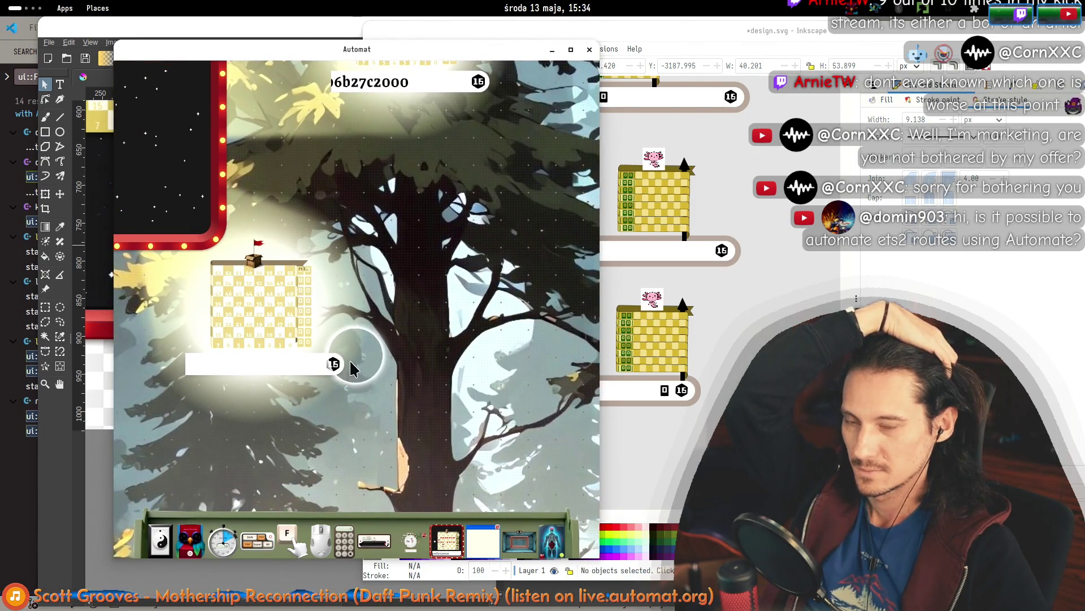
left_click(653, 303)
mouse_move(665, 312)
left_mouse_down()
mouse_move(691, 383)
mouse_move(722, 399)
left_mouse_up()
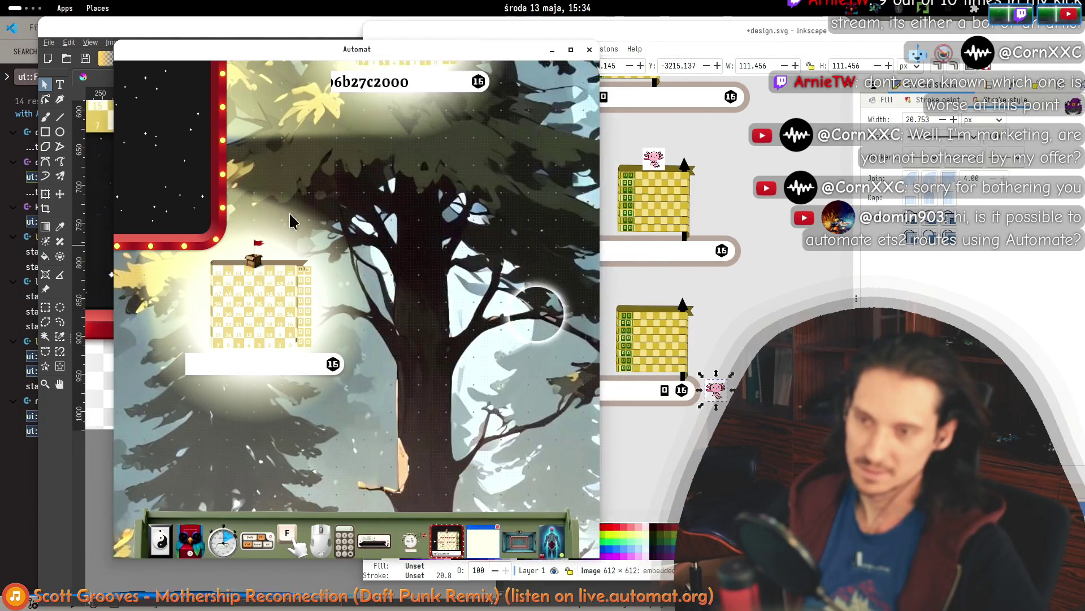
left_click(378, 370)
Drag a new object onto Automat's canvas and place it as an If / Then jump card.
left_click(362, 368)
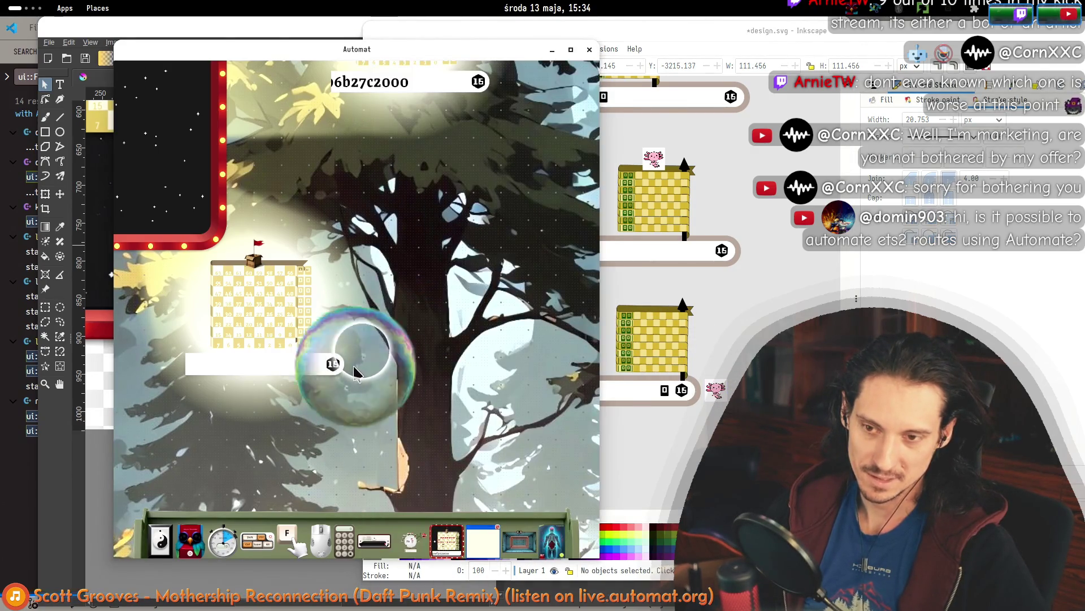
scroll(378, 373, "down", 5)
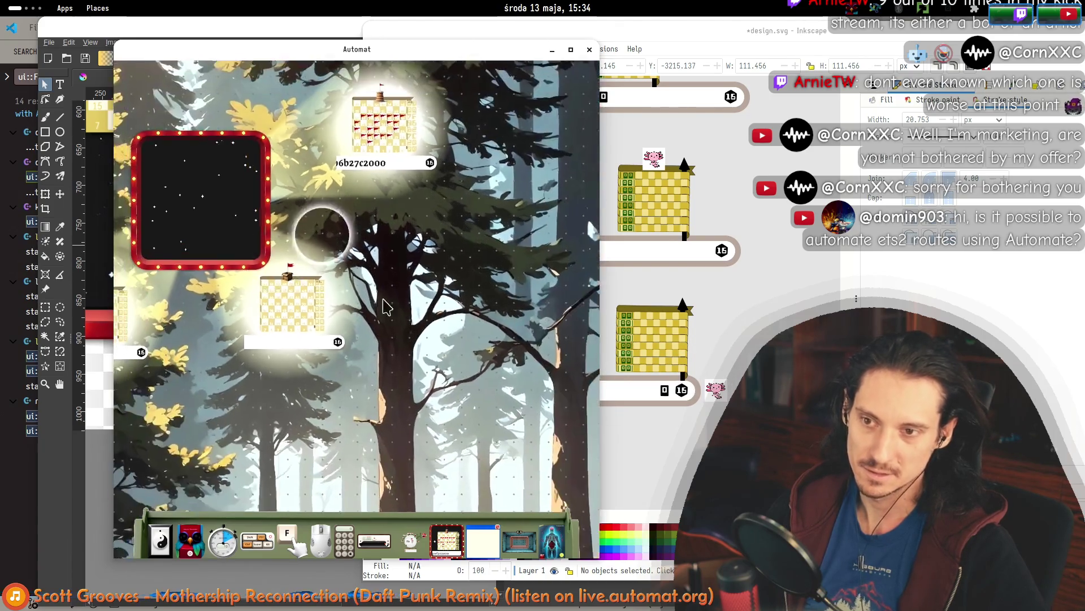
scroll(286, 284, "up", 3)
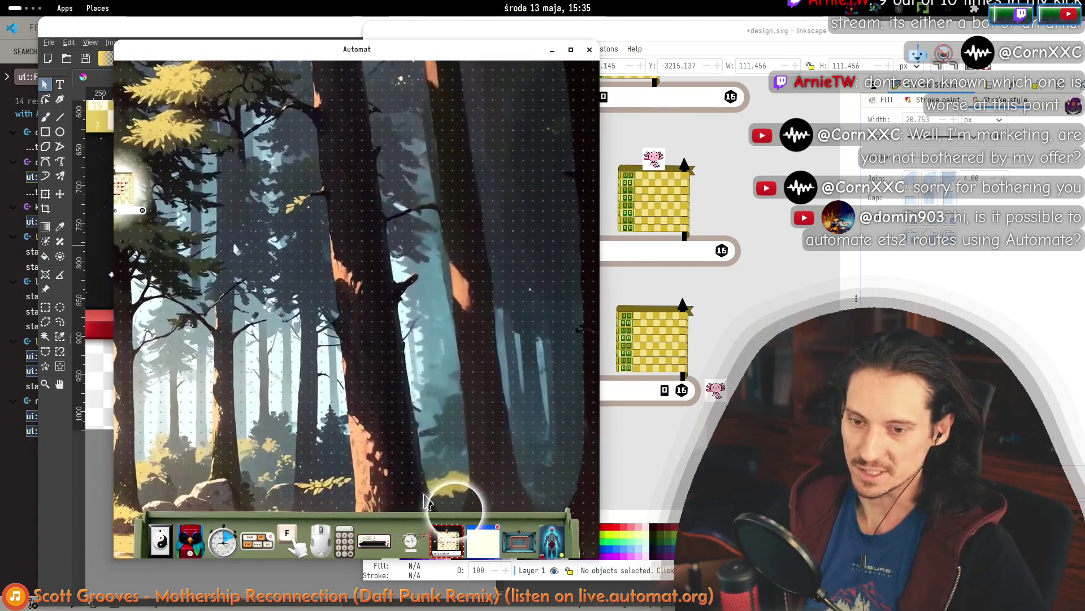
mouse_move(443, 534)
left_mouse_down()
mouse_move(376, 388)
mouse_move(312, 305)
left_mouse_up()
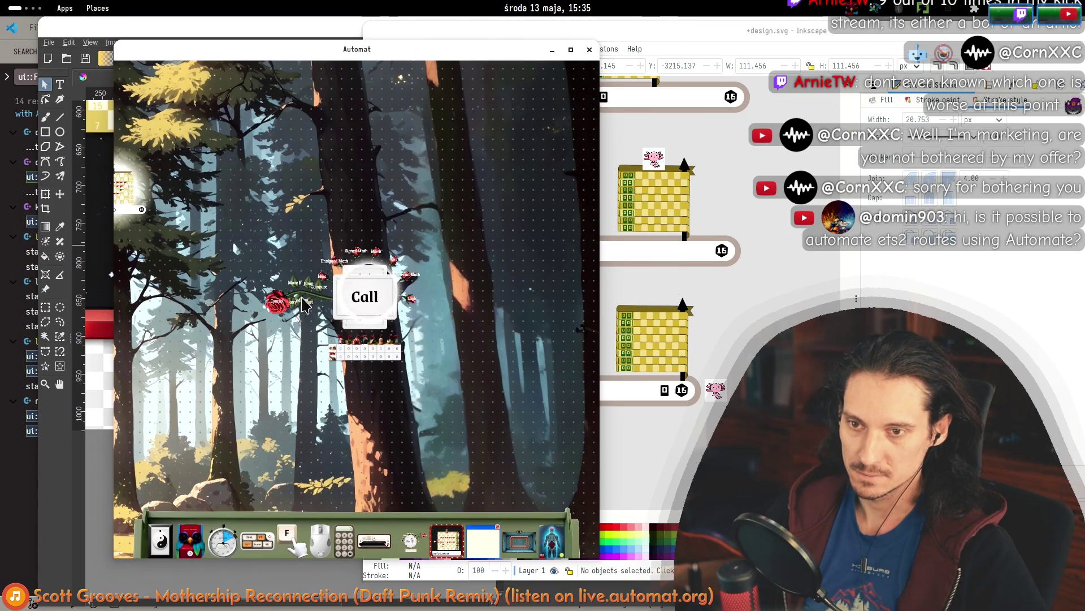
scroll(309, 293, "up", 5)
mouse_move(311, 277)
left_mouse_down()
mouse_move(216, 288)
mouse_move(215, 305)
left_mouse_up()
Change the If / Then jump card's condition to jo.
scroll(209, 328, "down", 3)
scroll(396, 283, "up", 8)
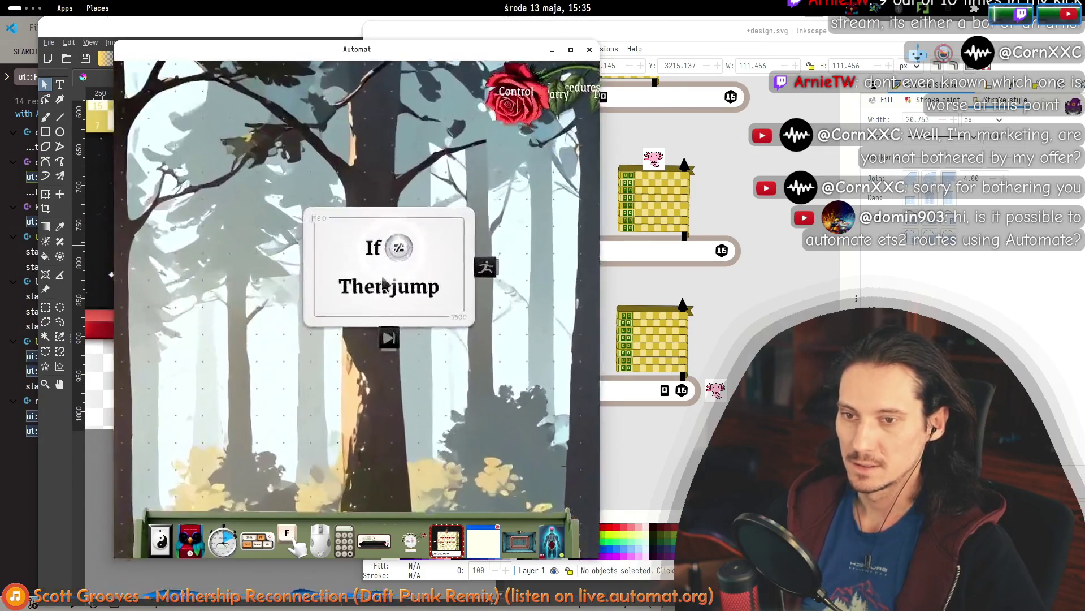
left_click(416, 253)
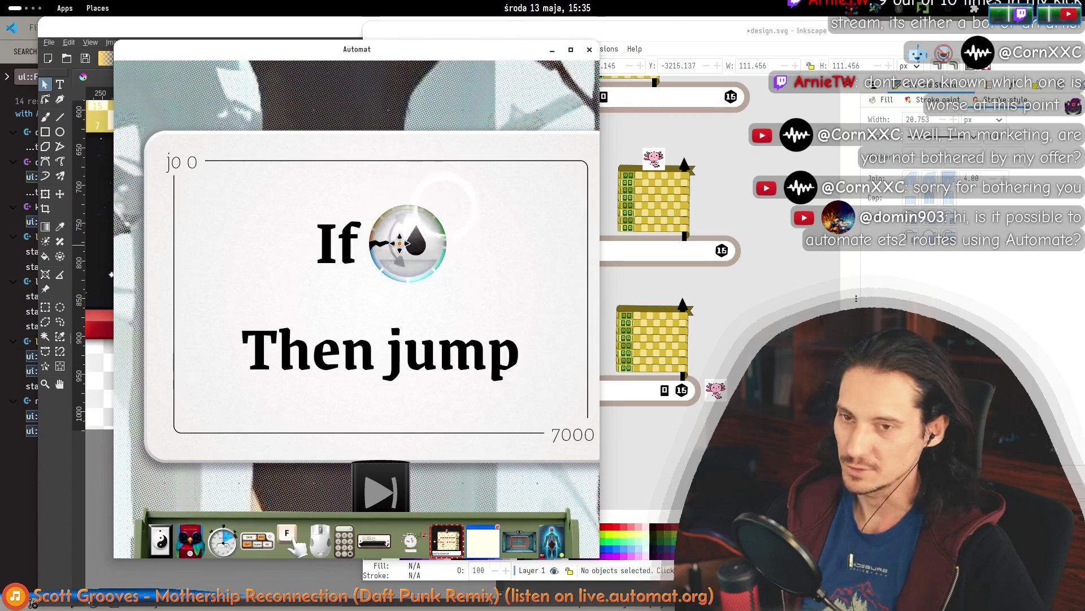
Open library_instruction.hh in the code editor via quick file search for 'instru'.
left_click(27, 521)
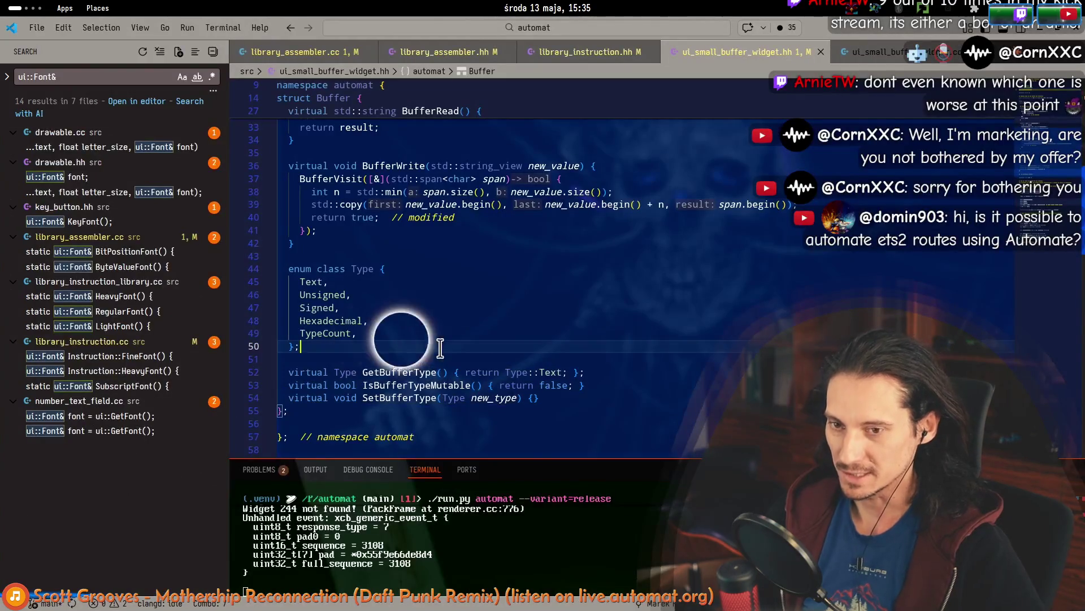
key("ctrl+p")
type("instru")
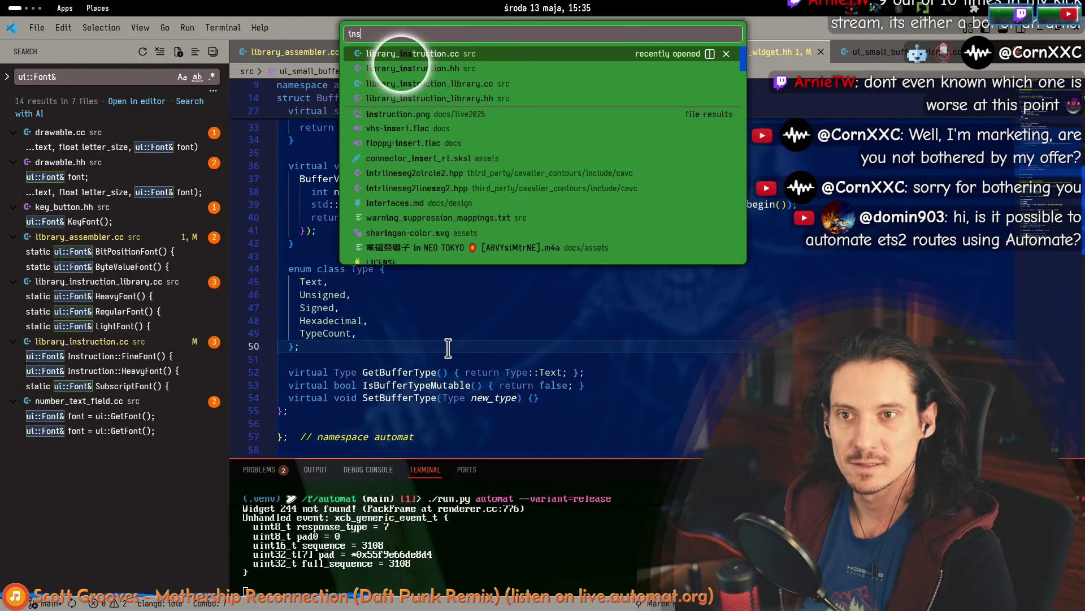
key("Down")
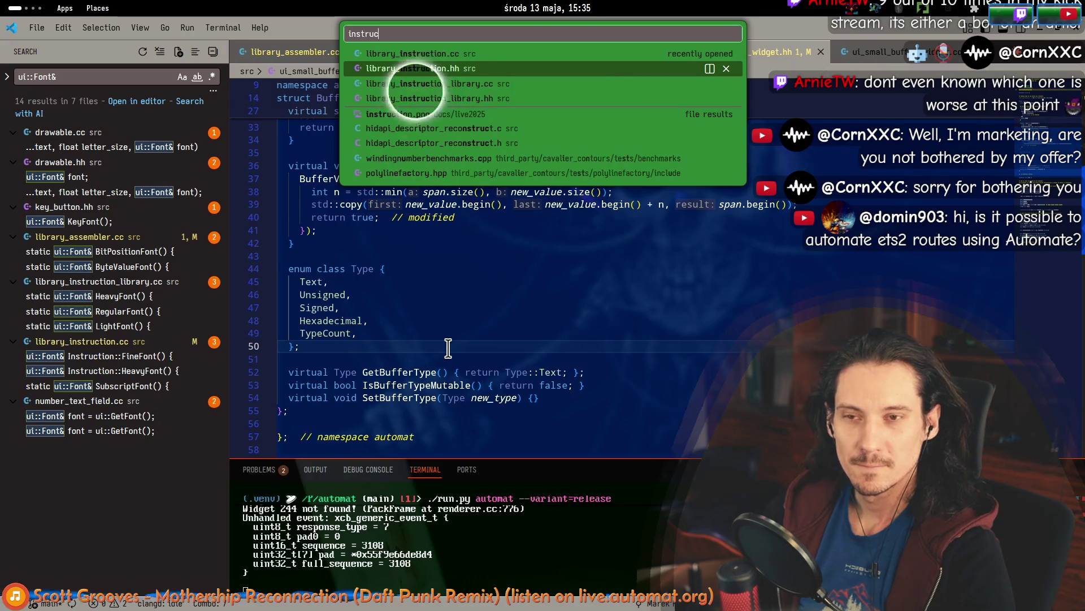
key("Return")
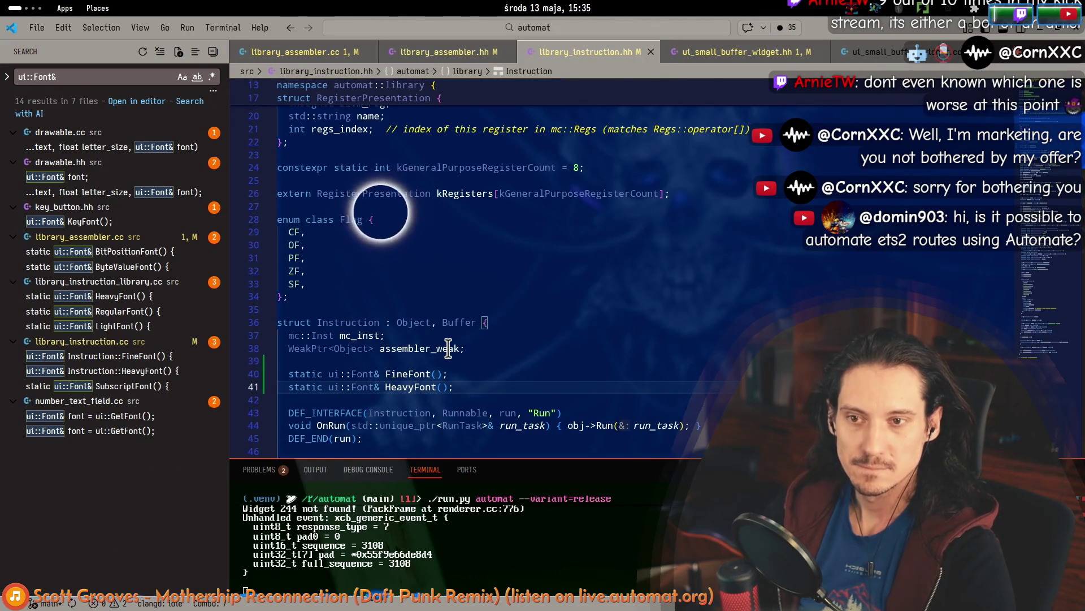
Search library_instruction.hh for Flag and step through its first matches.
left_click(346, 219)
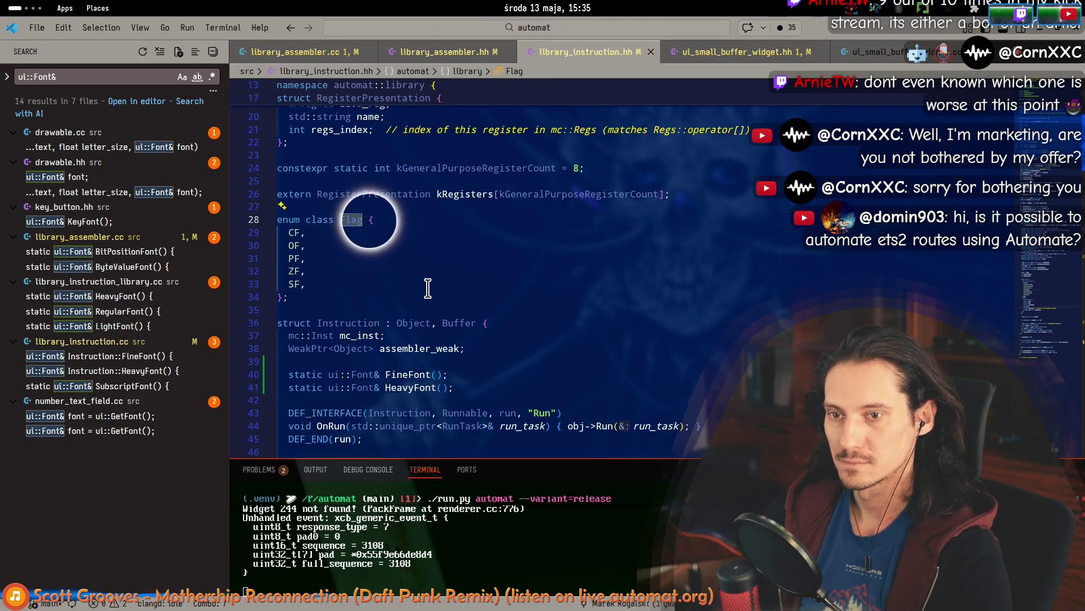
key("ctrl+f")
key("Return")
key("Return")
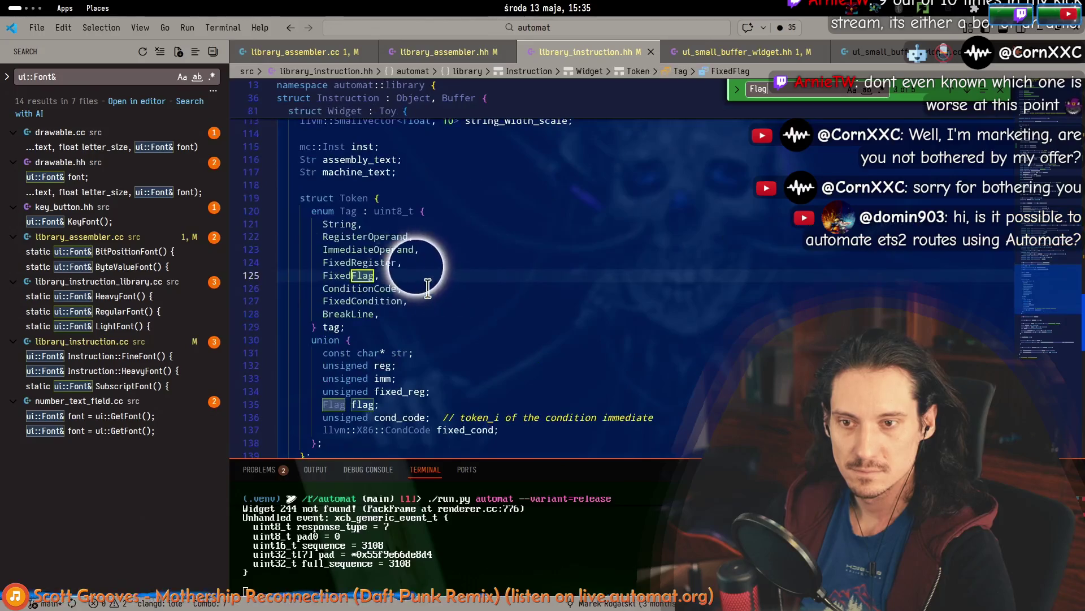
key("Return")
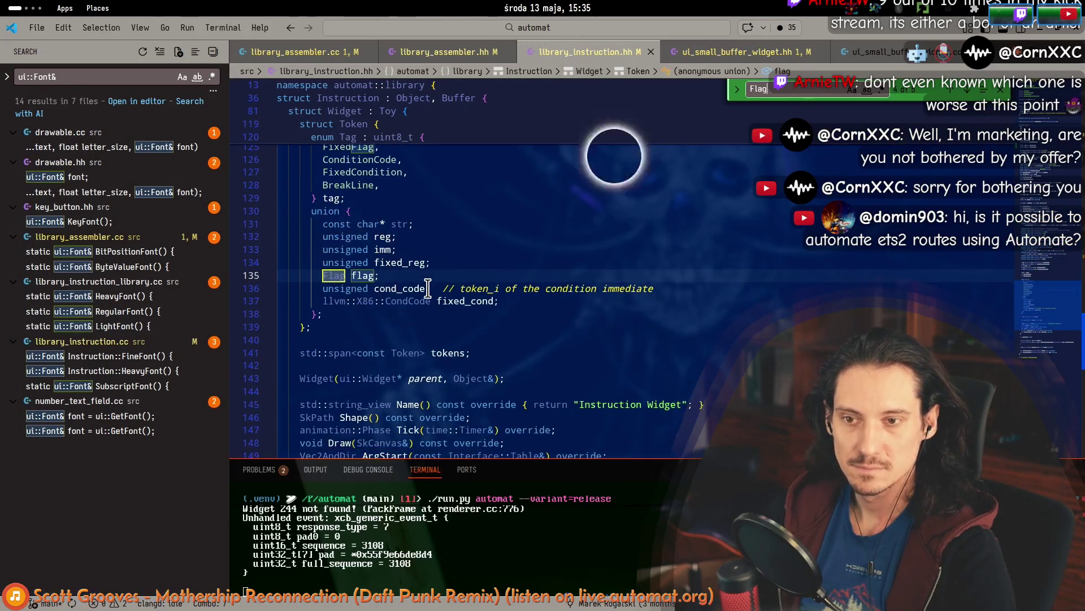
Switch to library_instruction.cc and step through Flag matches until reaching DrawFlag.
key("alt+o")
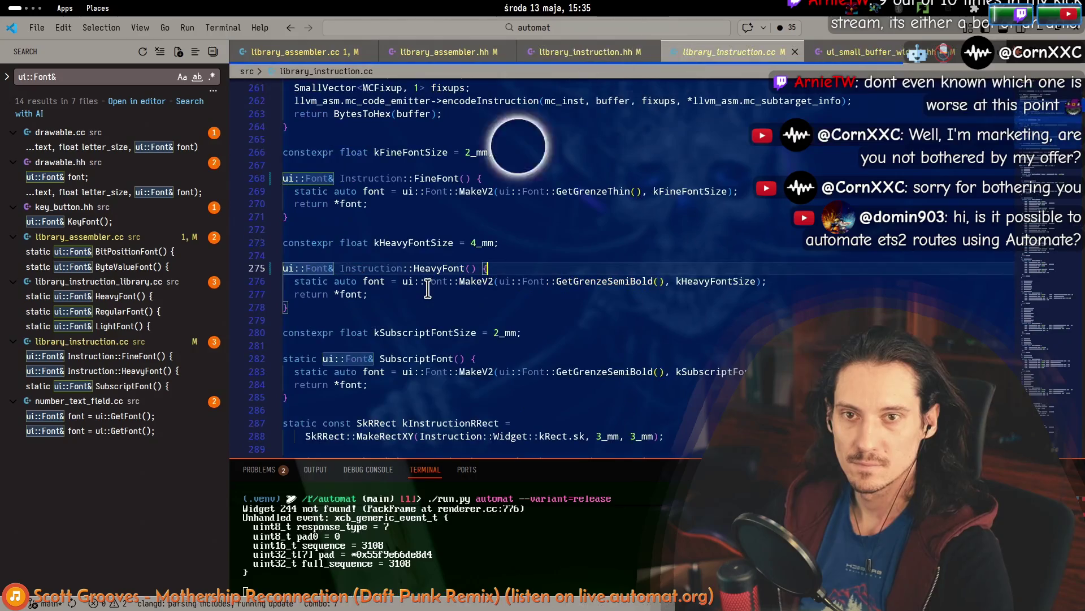
type("Flag")
key("Return")
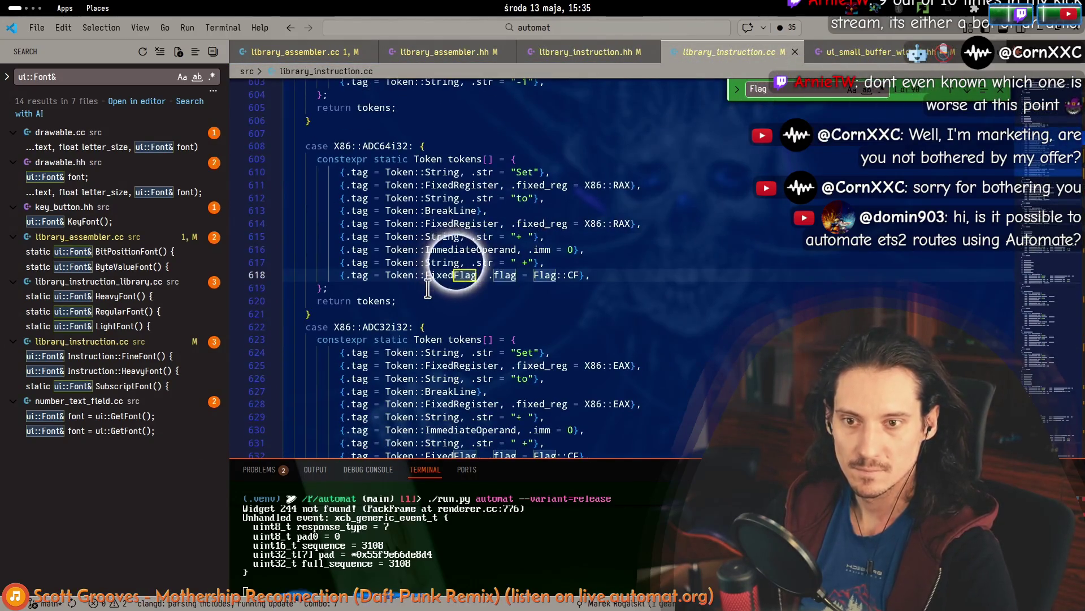
key("Return")
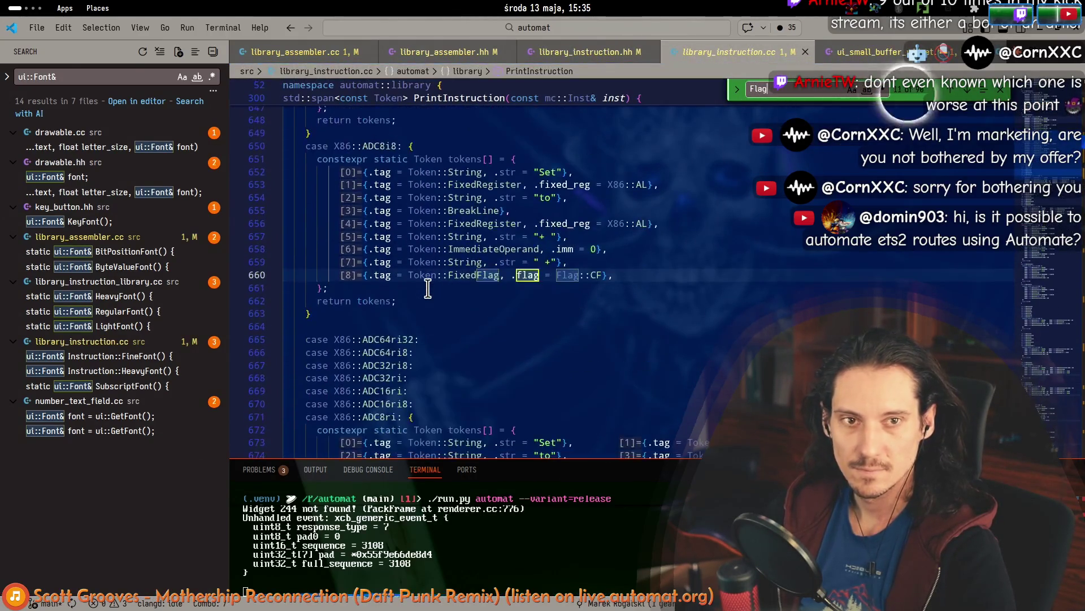
key("Return")
key("Return")
key("Return")
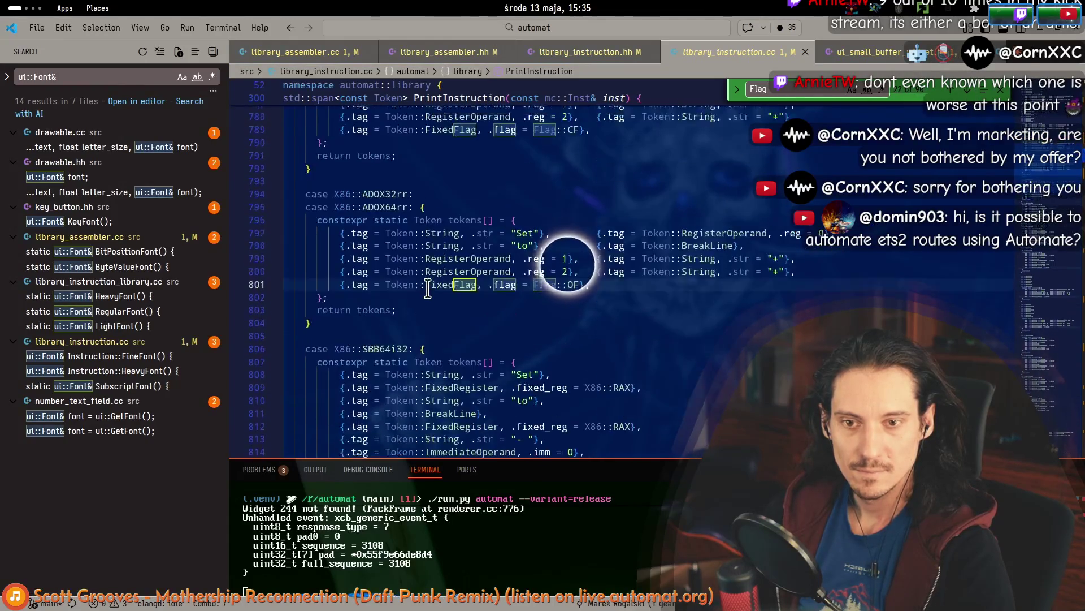
key("Return")
key("Return")
key("Return")
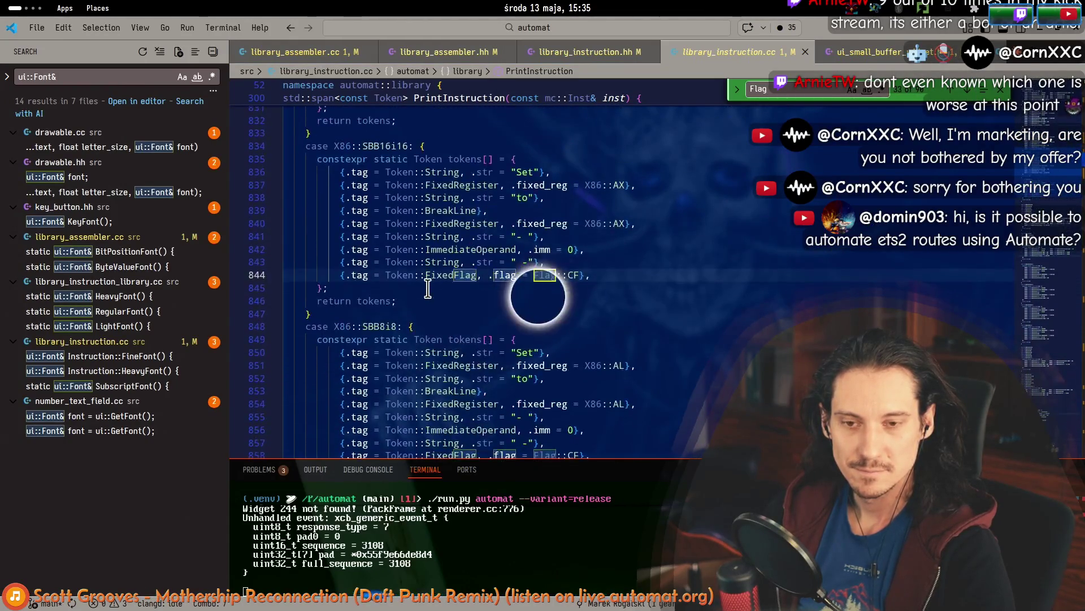
key("Return")
key("Return")
key("Return")
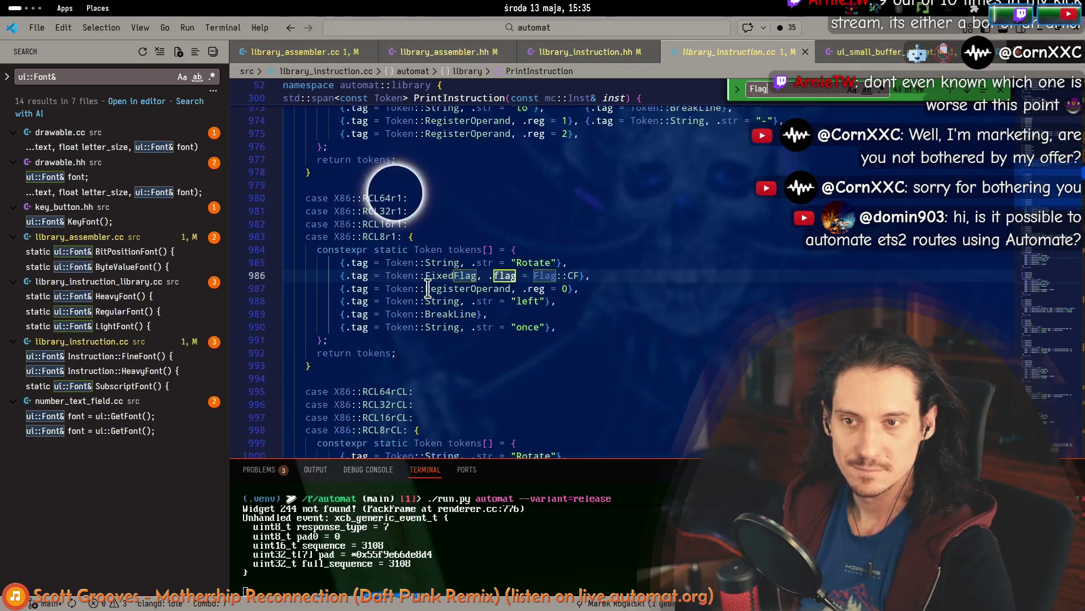
key("Return")
key("Return")
key("Return")
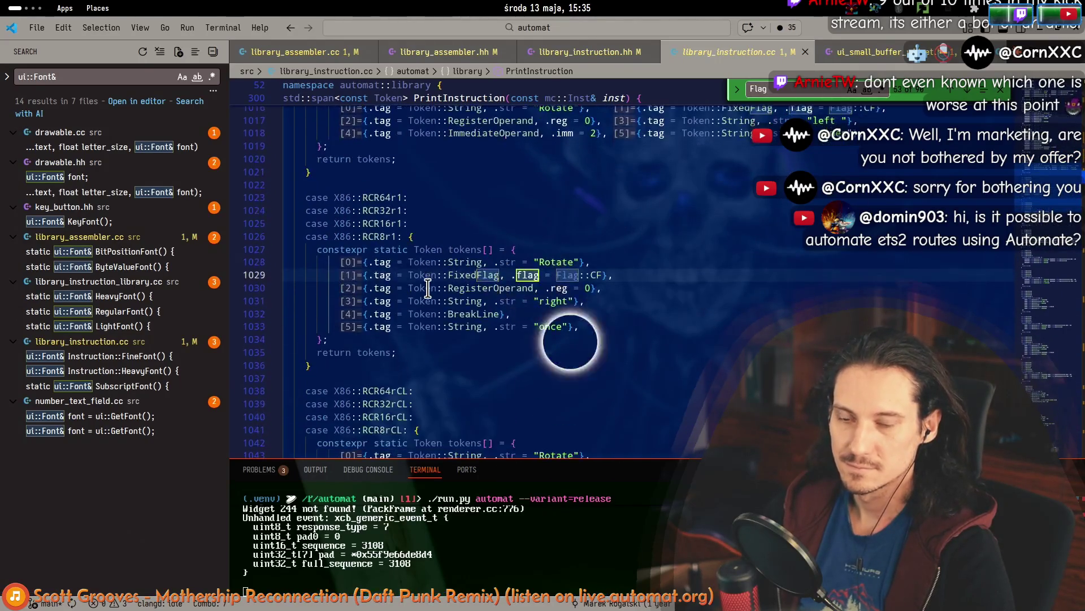
key("Return")
key("Return")
key("Return")
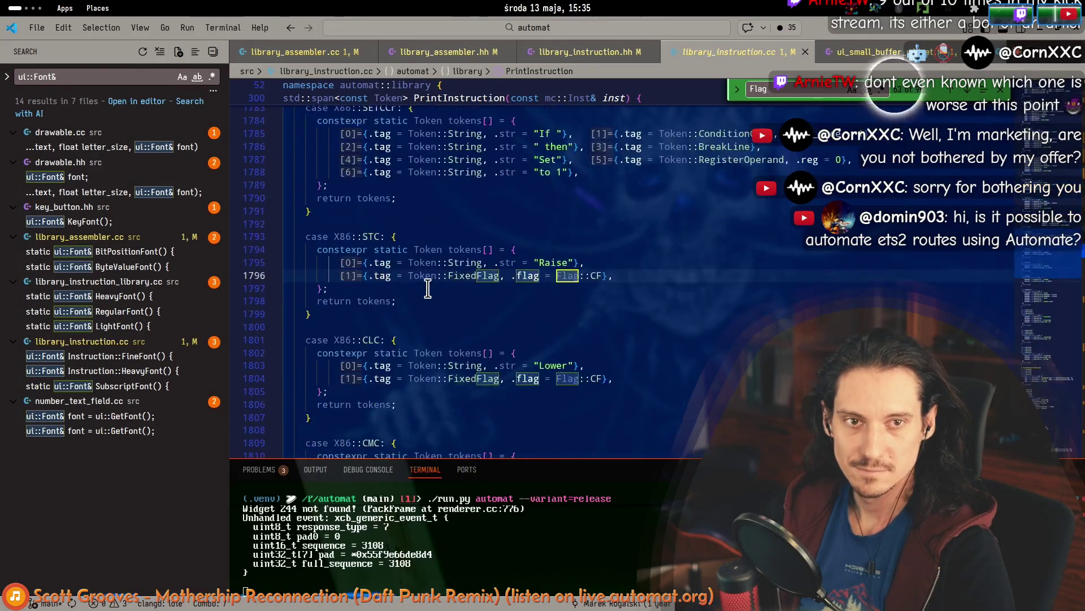
key("Return")
key("Return")
key("Return")
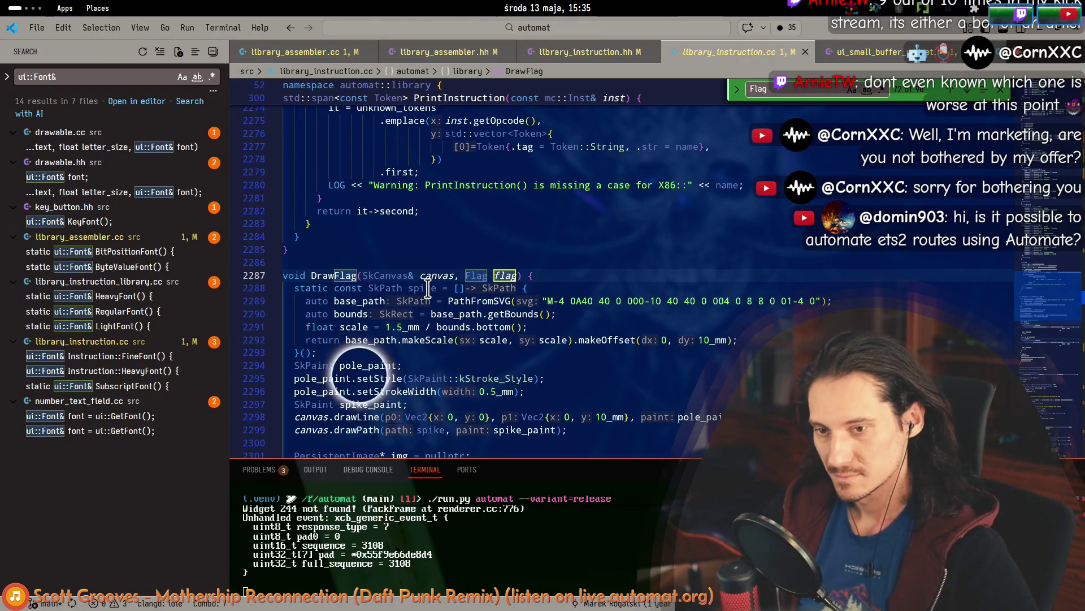
Read past DrawFlag and step to the next two Flag occurrences in library_instruction.cc.
scroll(353, 289, "down", 2)
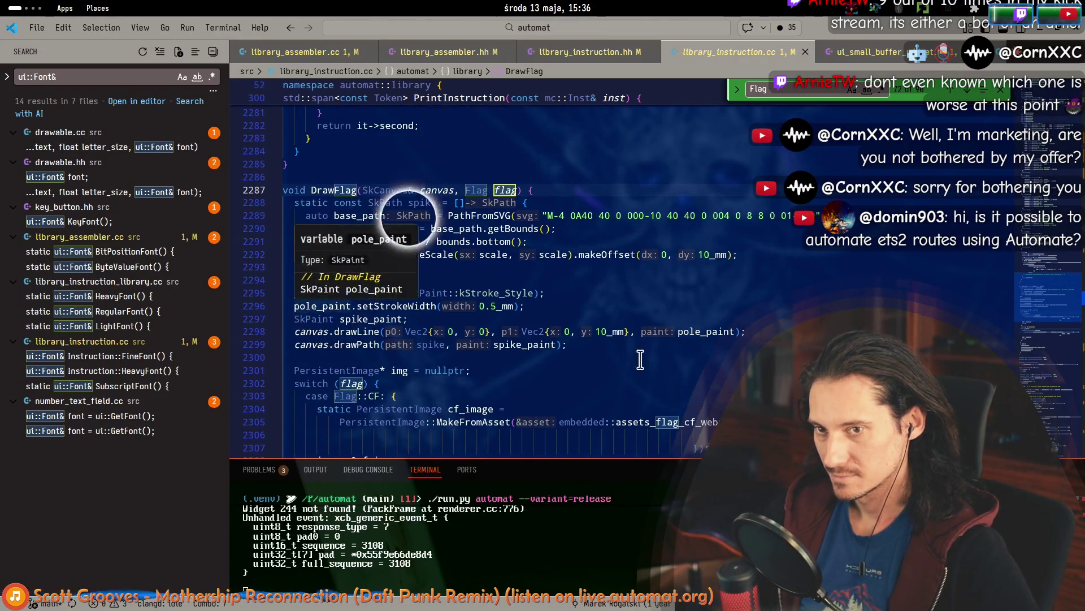
scroll(387, 215, "down", 4)
scroll(710, 342, "down", 4)
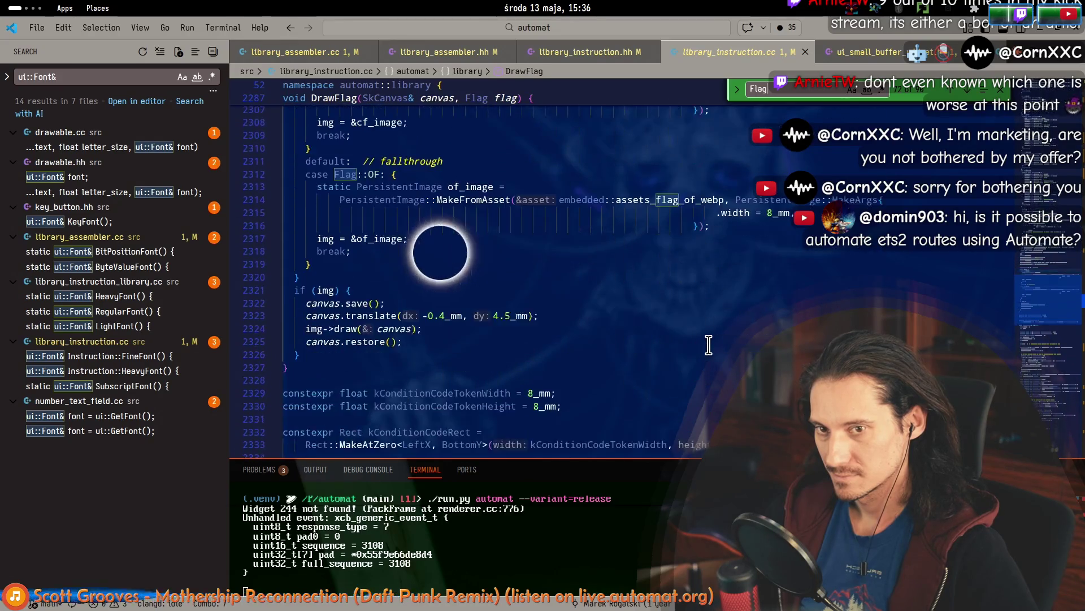
scroll(706, 345, "up", 7)
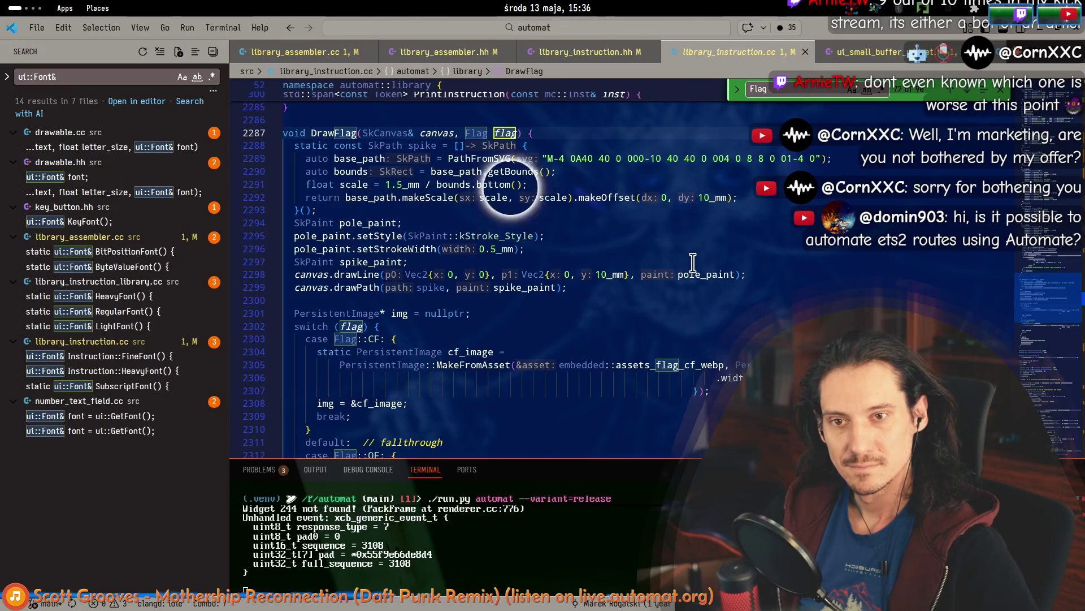
key("Return")
key("Return")
key("Return")
key("Return")
key("Return")
key("Return")
key("Return")
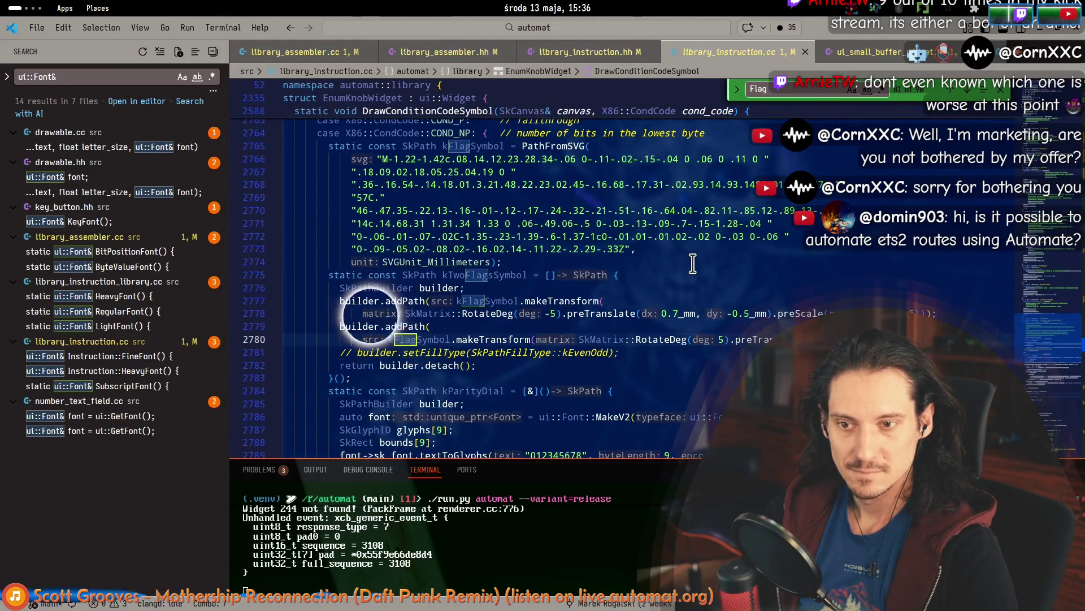
key("Return")
key("Return")
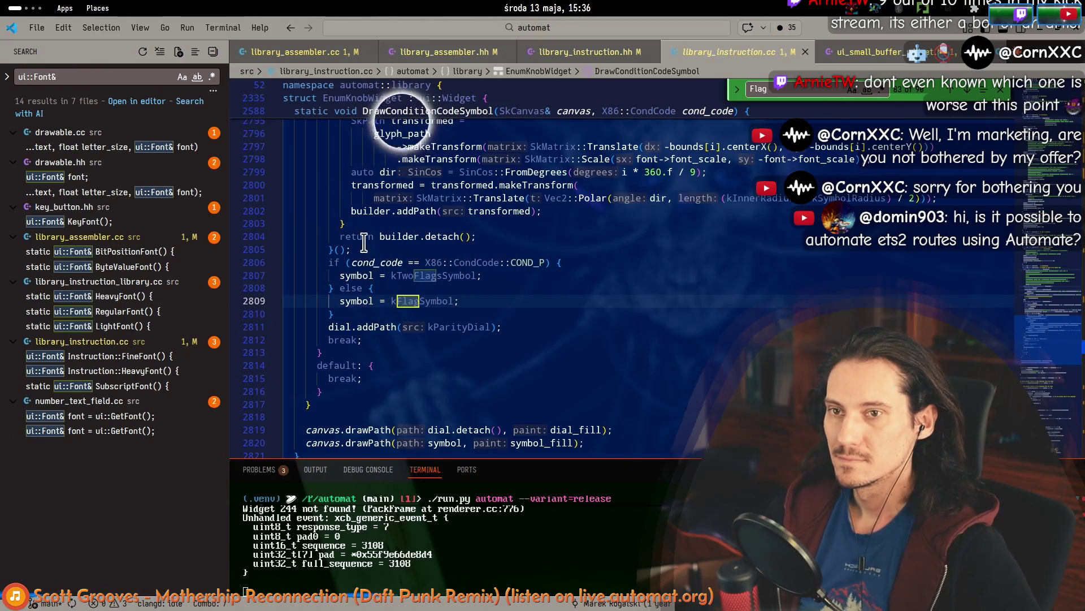
Scroll back up through the code and collapse the white_overlay lambda.
scroll(368, 255, "up", 15)
scroll(373, 260, "up", 20)
scroll(365, 245, "up", 20)
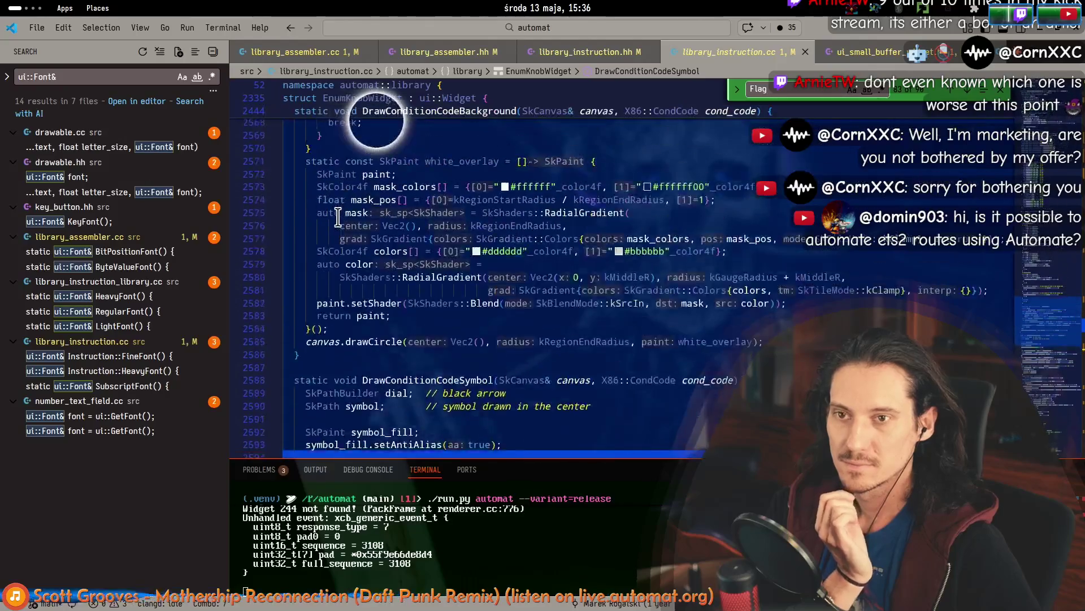
scroll(292, 306, "down", 2)
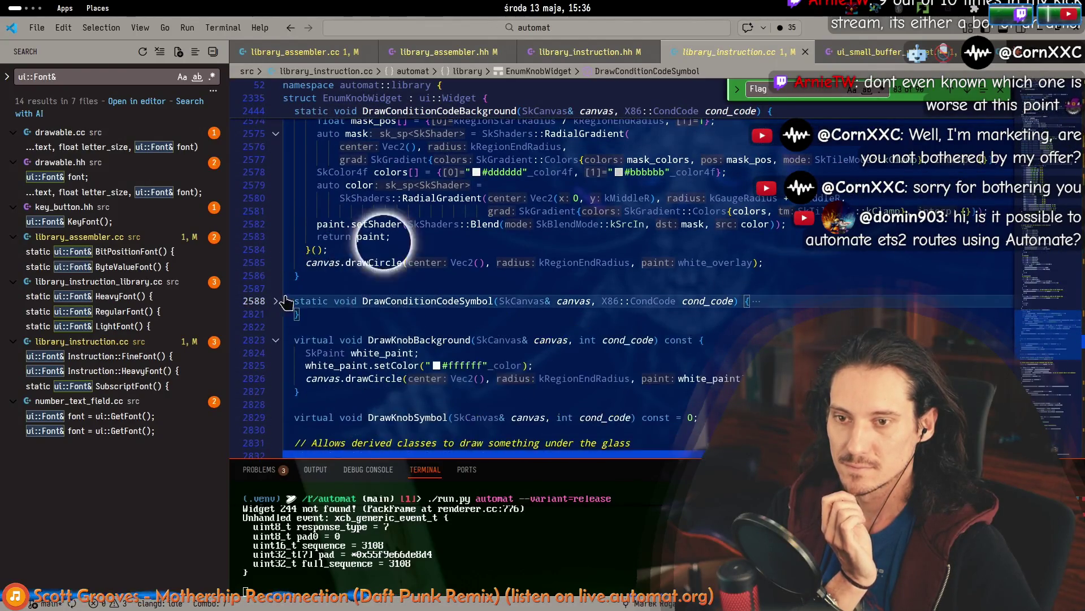
scroll(305, 283, "up", 4)
left_click(277, 253)
Jump to the EnumKnobWidget struct and place the caret on its value member.
scroll(339, 215, "up", 16)
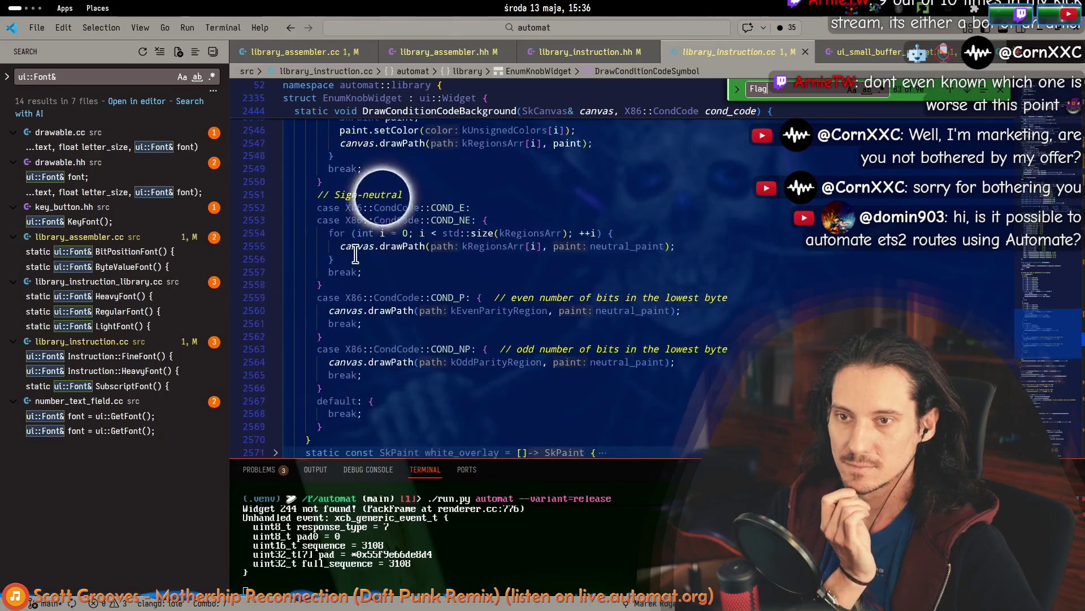
left_click(351, 99)
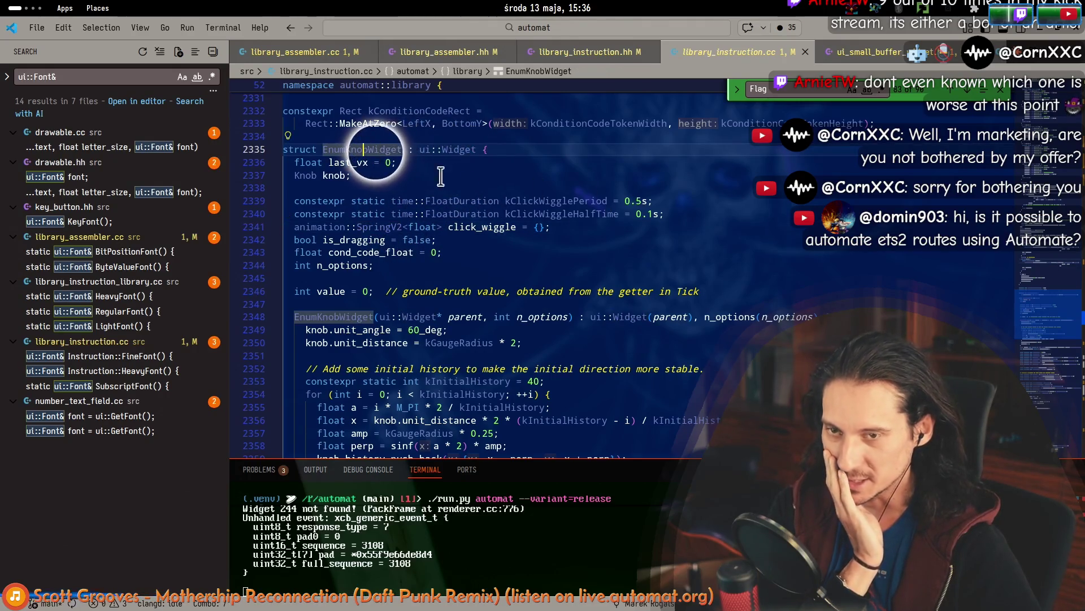
left_click(338, 292)
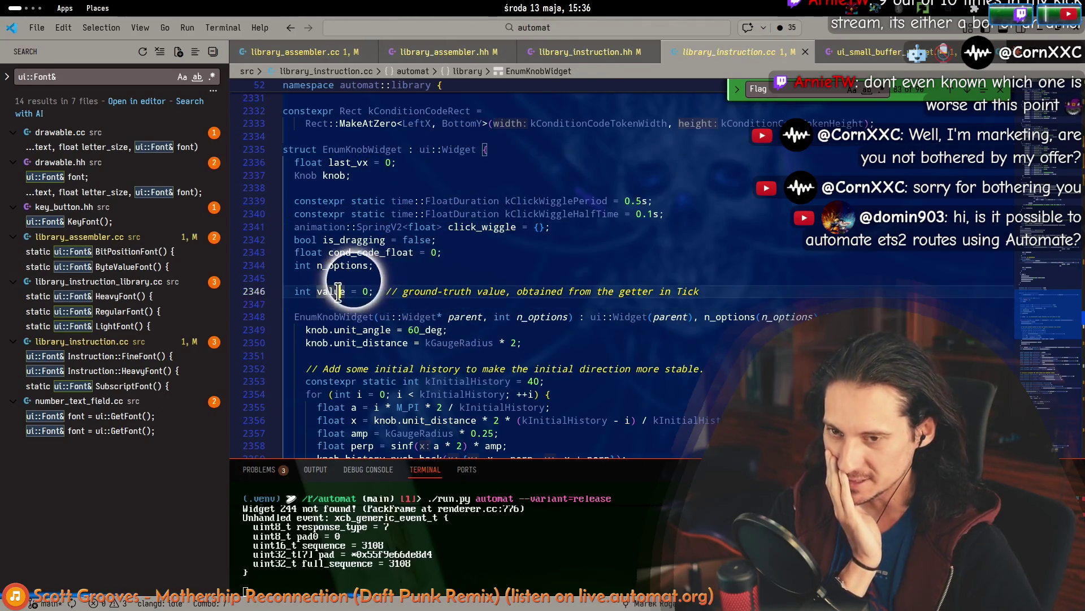
key("alt+Tab")
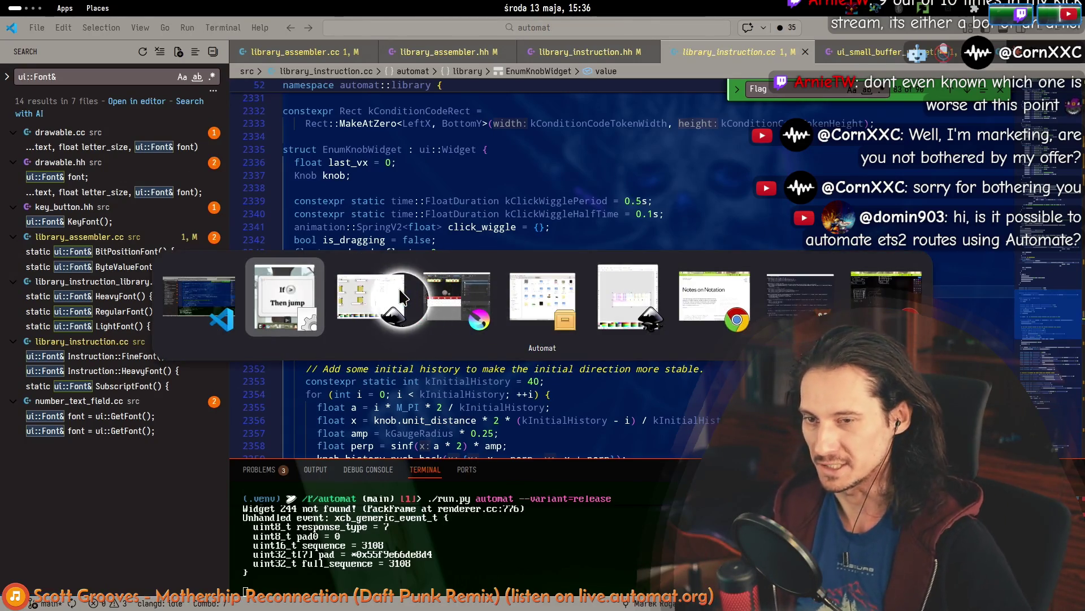
Zoom Automat onto its building widget, shift its window left, and return to Inkscape's design.
scroll(303, 361, "down", 5)
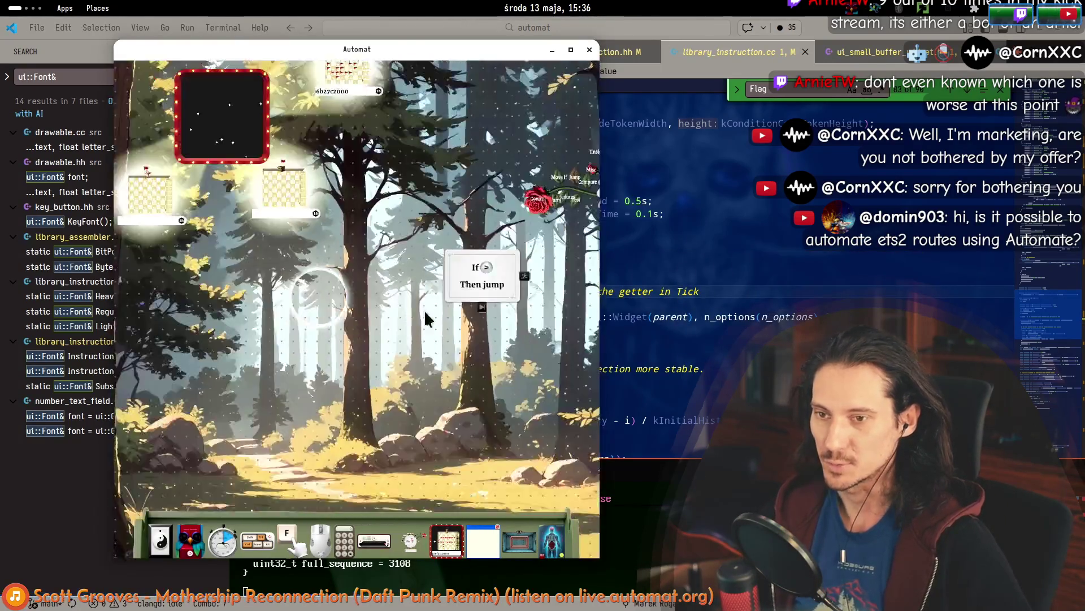
scroll(282, 237, "up", 5)
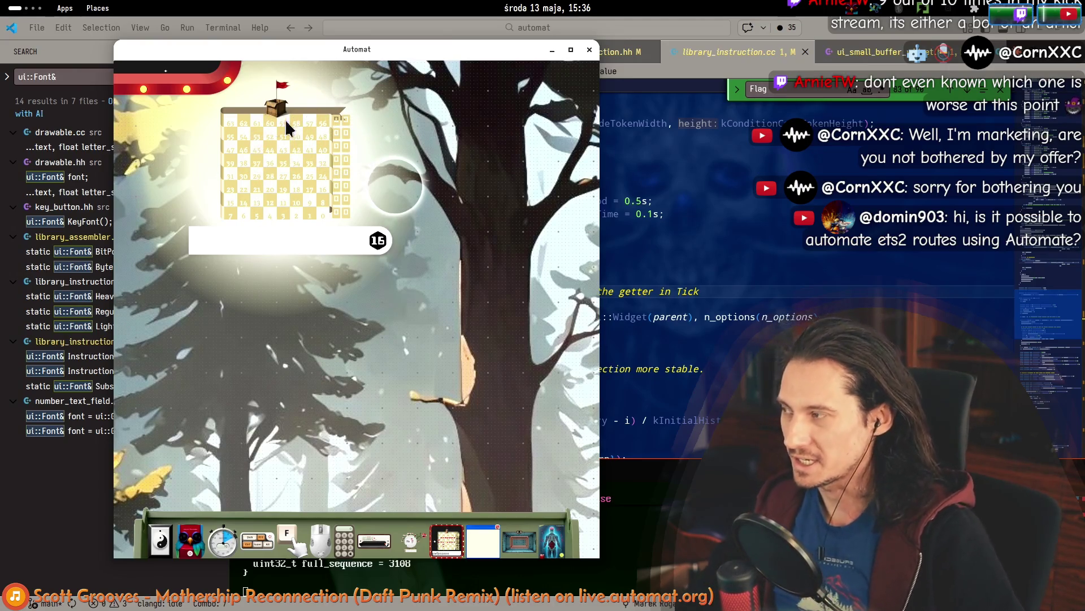
mouse_move(316, 57)
left_mouse_down()
mouse_move(416, 114)
mouse_move(232, 199)
mouse_move(271, 87)
left_mouse_up()
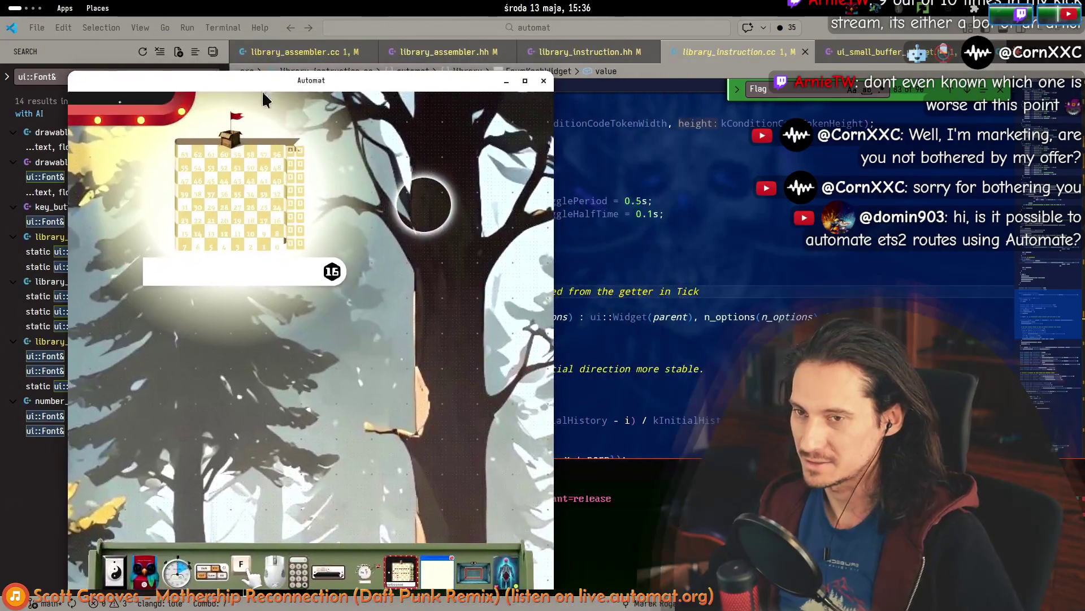
key("alt+Tab")
key("alt+Tab")
scroll(553, 422, "right", 5)
scroll(552, 421, "down", 1)
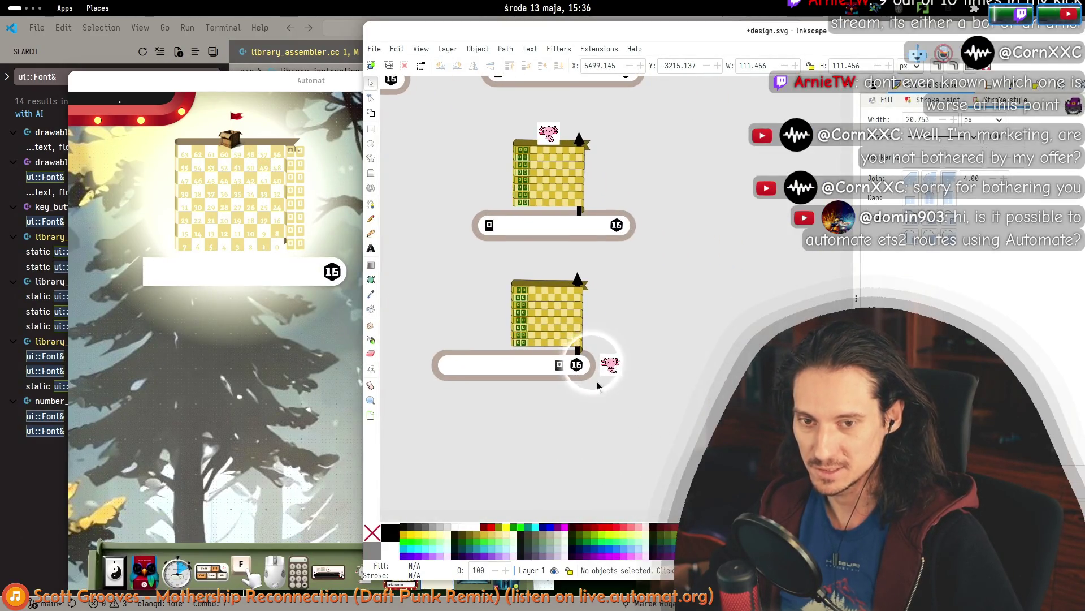
Pan and zoom over the six building-and-bar designs in Inkscape.
scroll(669, 335, "up", 5)
scroll(669, 334, "left", 3)
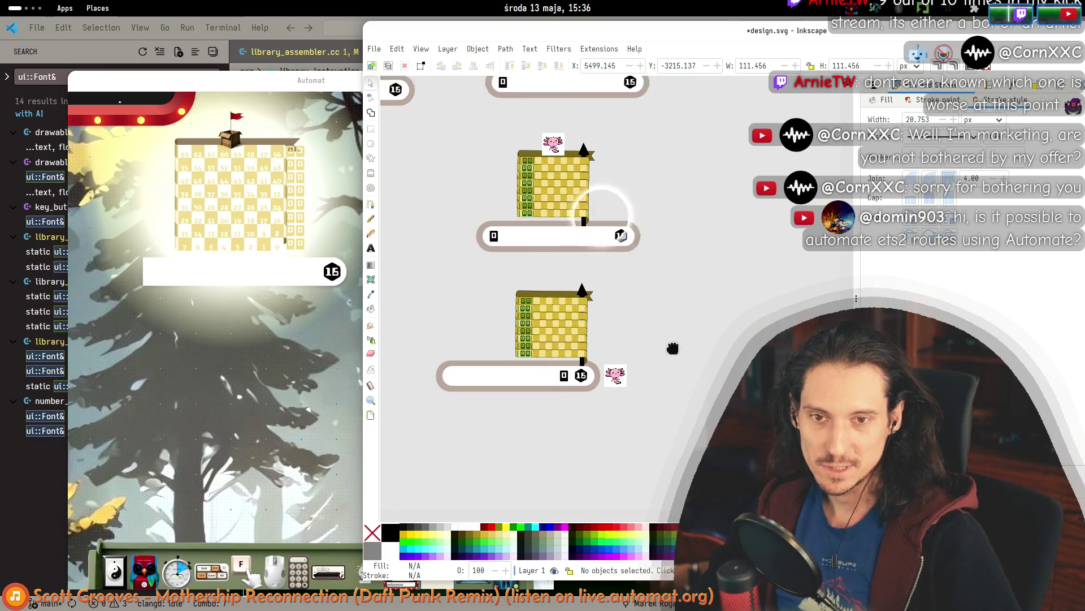
scroll(710, 406, "down", 2, "ctrl")
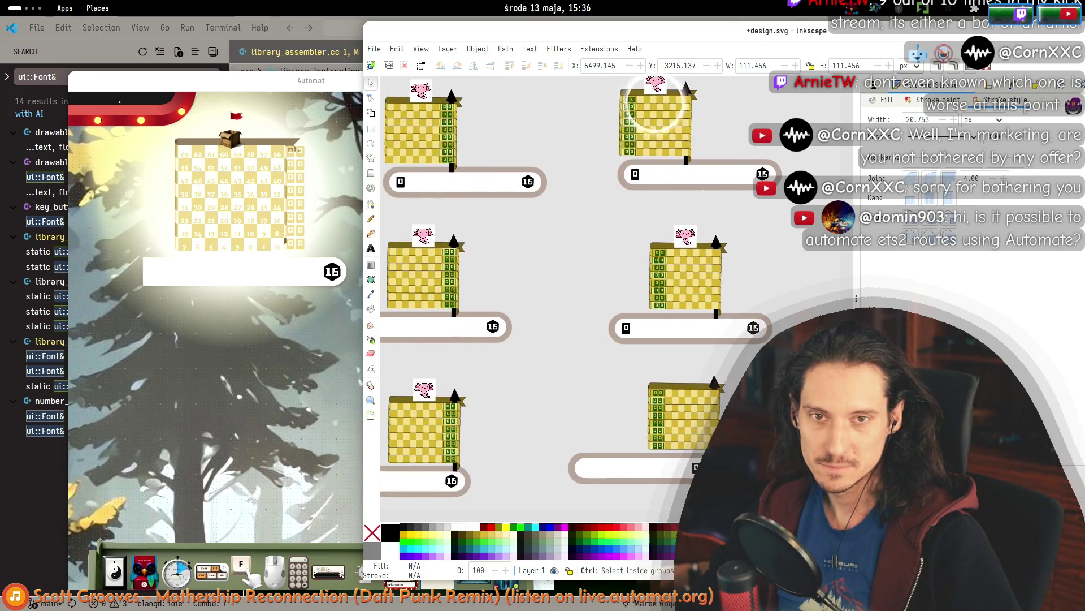
scroll(666, 316, "up", 3)
scroll(666, 315, "left", 3)
scroll(707, 390, "up", 2, "ctrl")
scroll(679, 362, "down", 1)
scroll(665, 343, "right", 2)
scroll(694, 380, "down", 3, "ctrl")
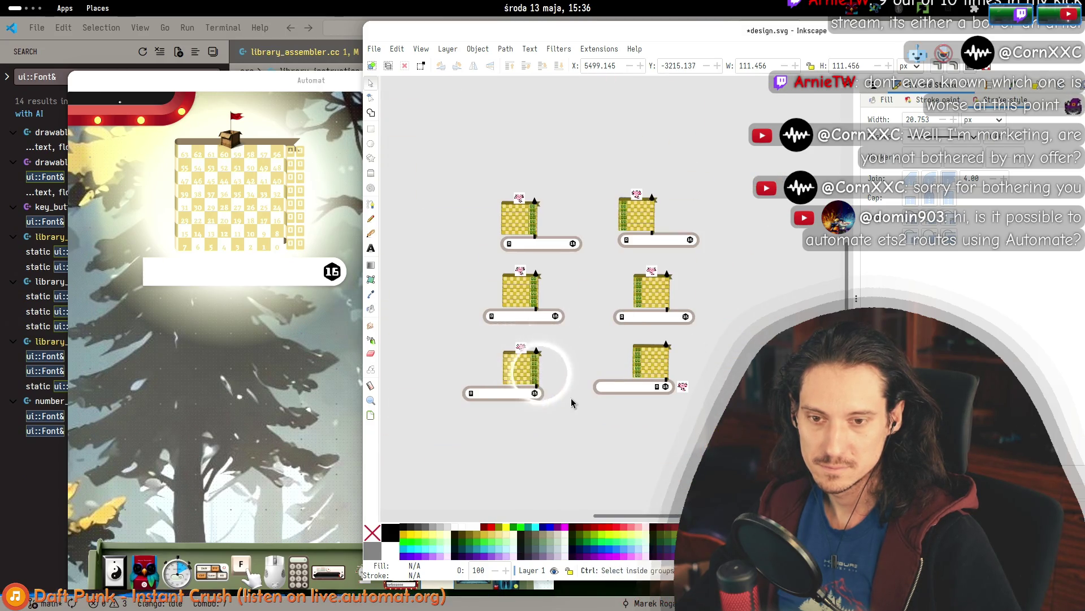
scroll(570, 398, "up", 1, "ctrl")
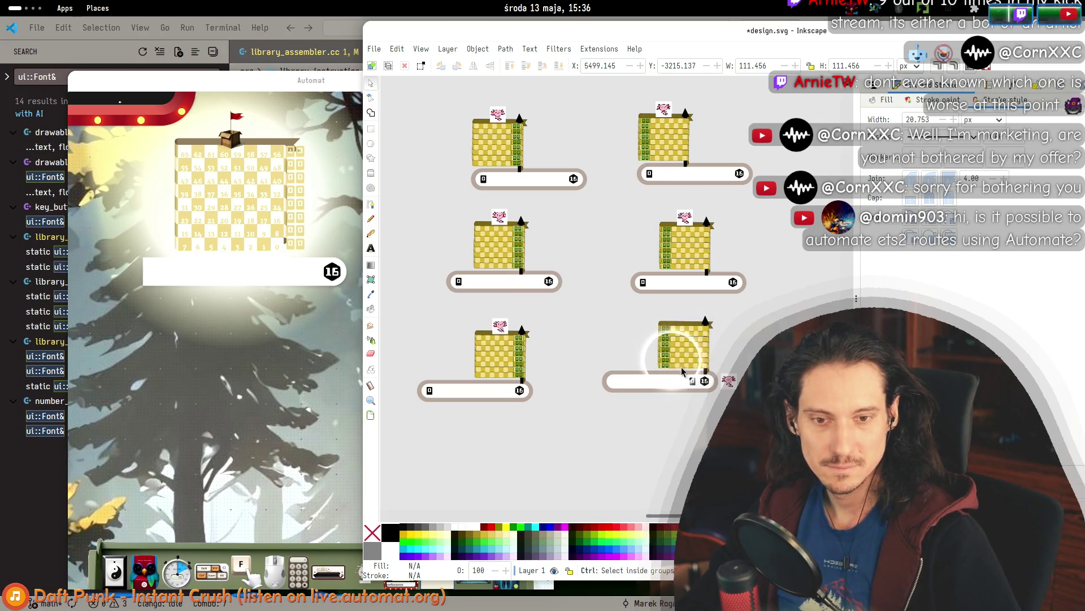
scroll(680, 366, "up", 3, "ctrl")
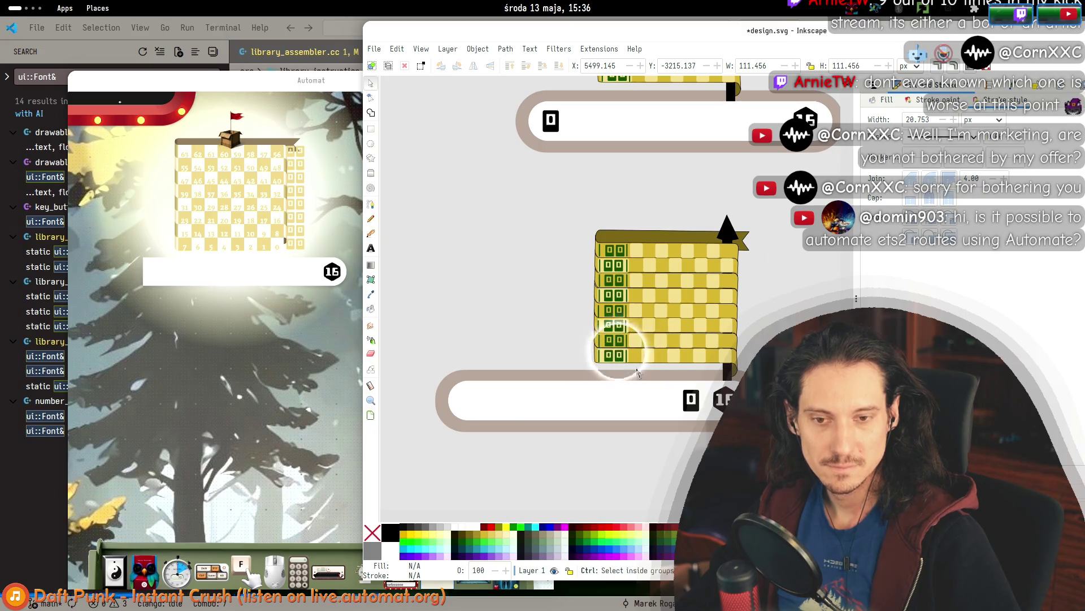
scroll(681, 310, "down", 3, "ctrl")
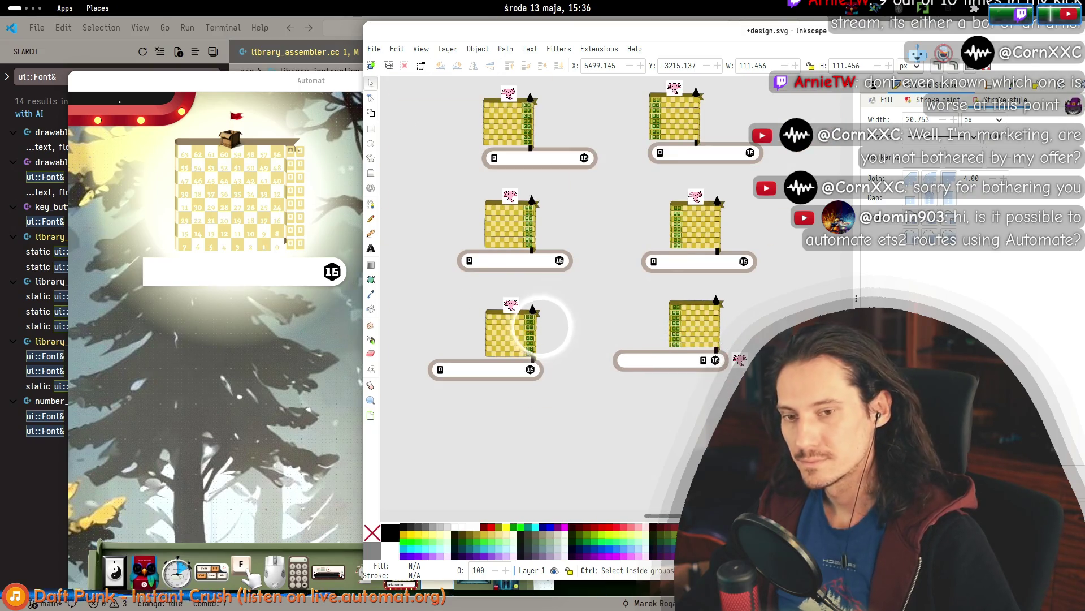
scroll(669, 399, "up", 1, "ctrl")
left_click_drag(669, 401, 684, 396)
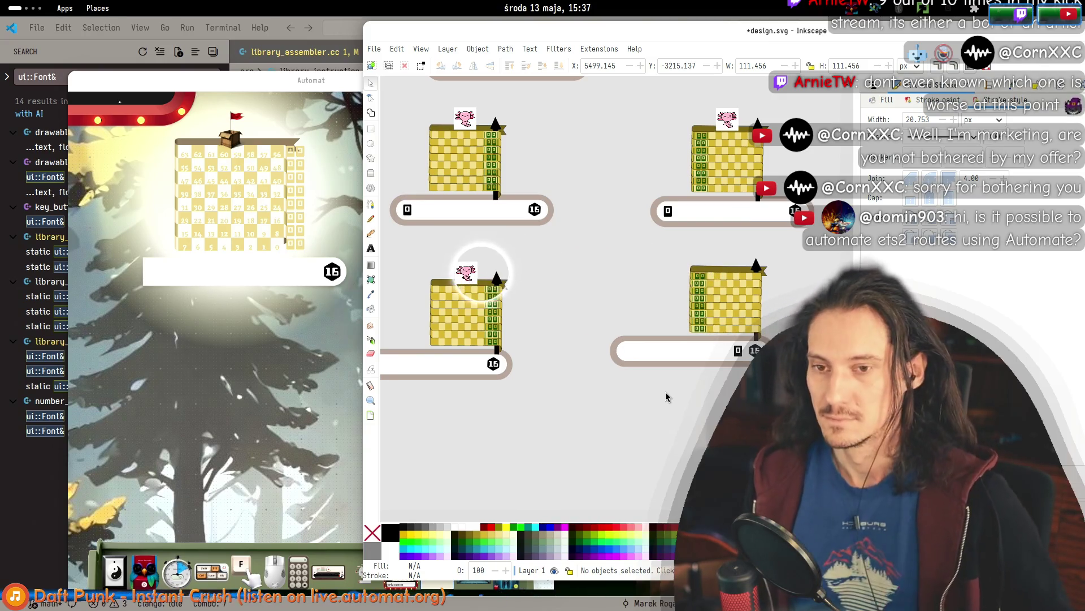
Look over the designs once more, then switch to Automat's live widget.
scroll(667, 397, "right", 2)
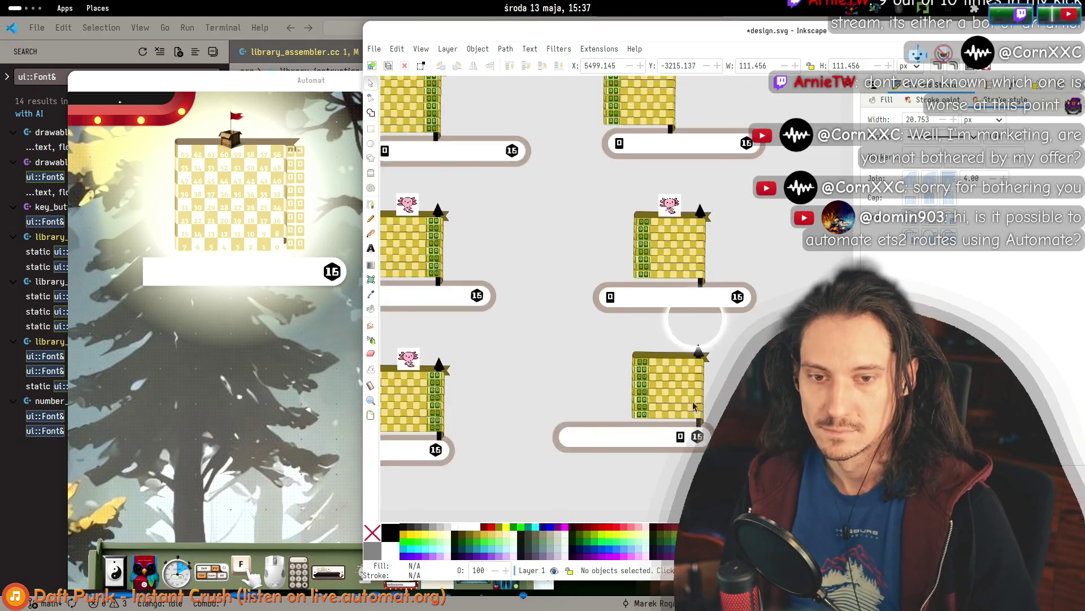
scroll(724, 352, "up", 2)
scroll(724, 353, "down", 3)
scroll(724, 352, "up", 3)
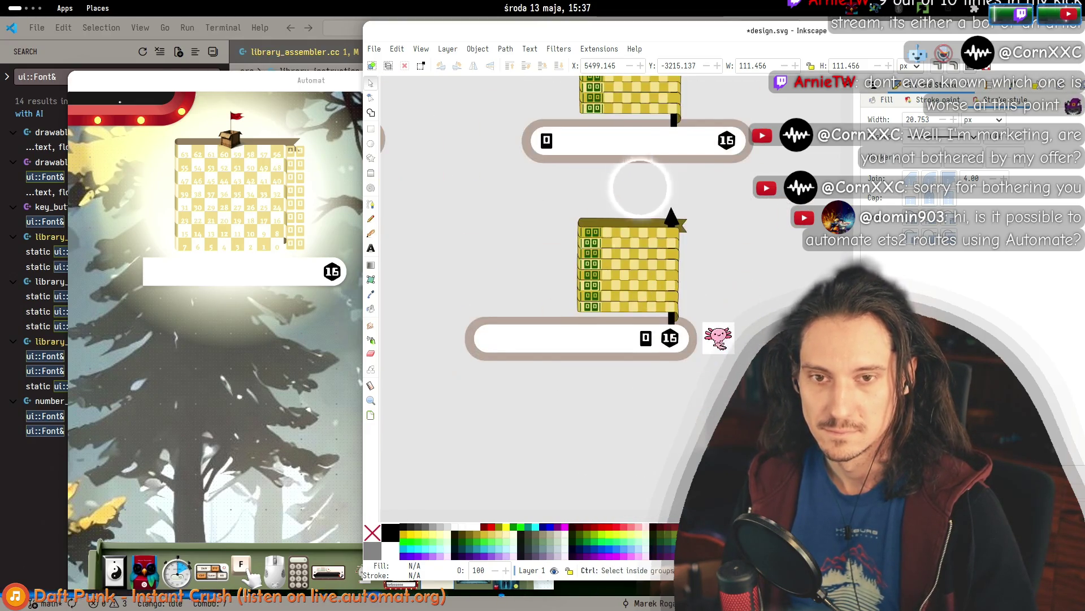
key("alt+Tab")
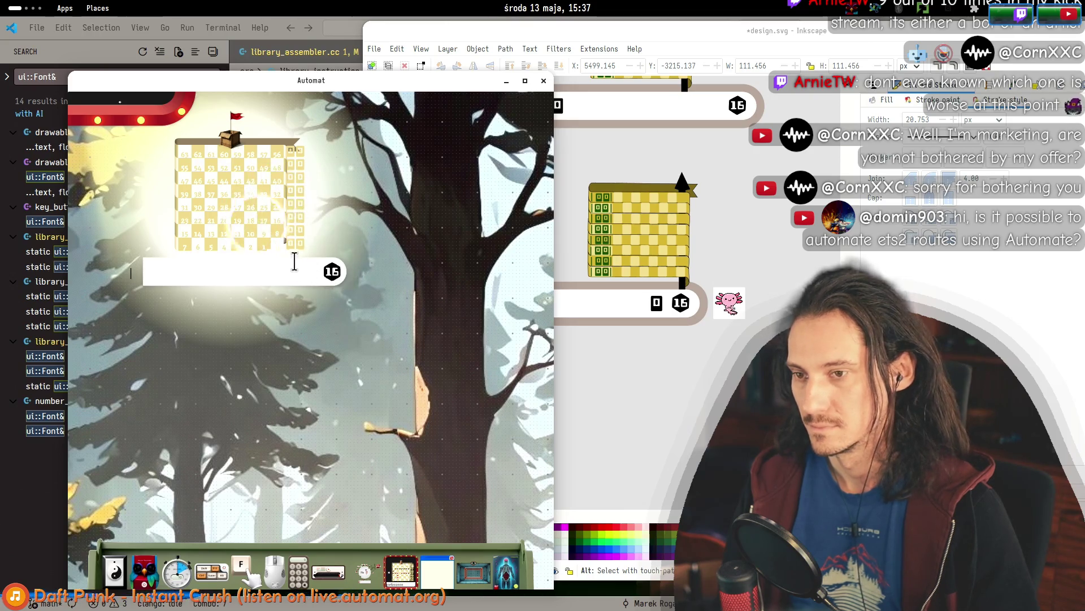
Zoom out in Automat, raise Inkscape, and cycle the app switcher without changing programs.
scroll(299, 271, "down", 5)
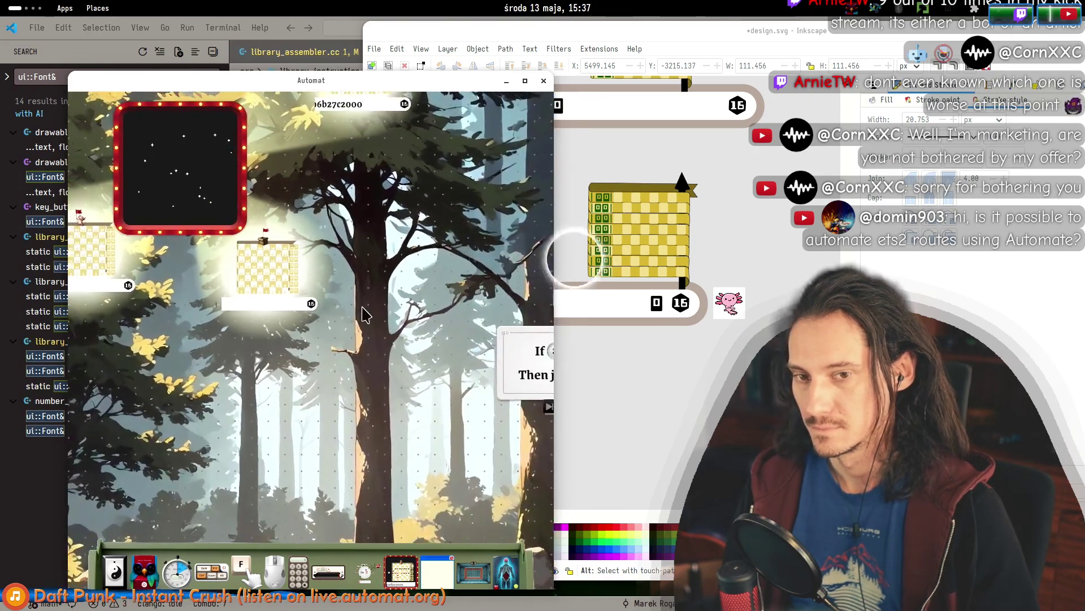
left_click(725, 373)
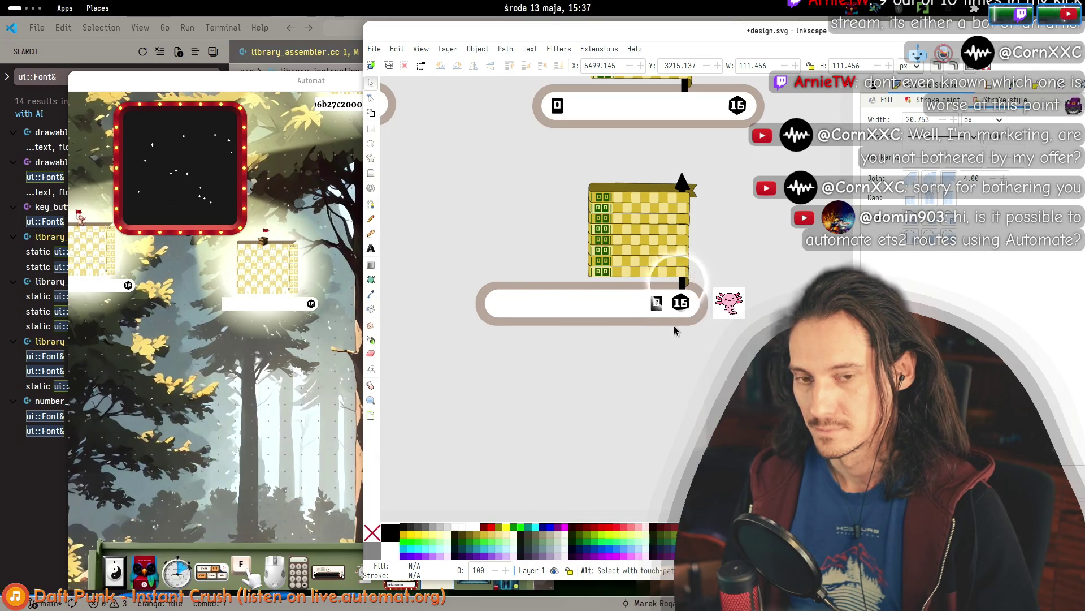
scroll(674, 330, "down", 3)
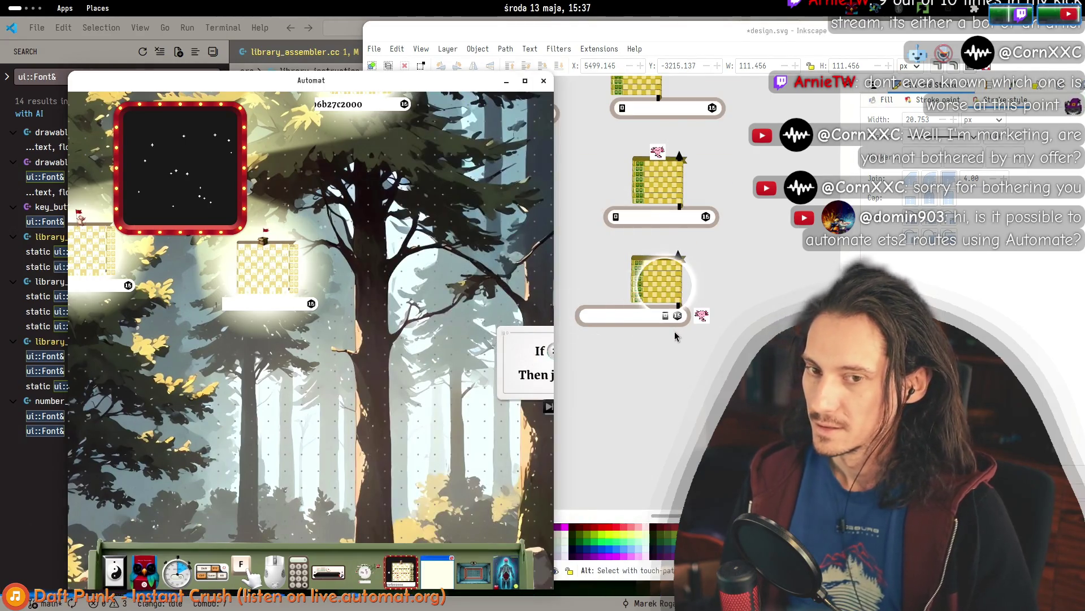
key("alt+Tab")
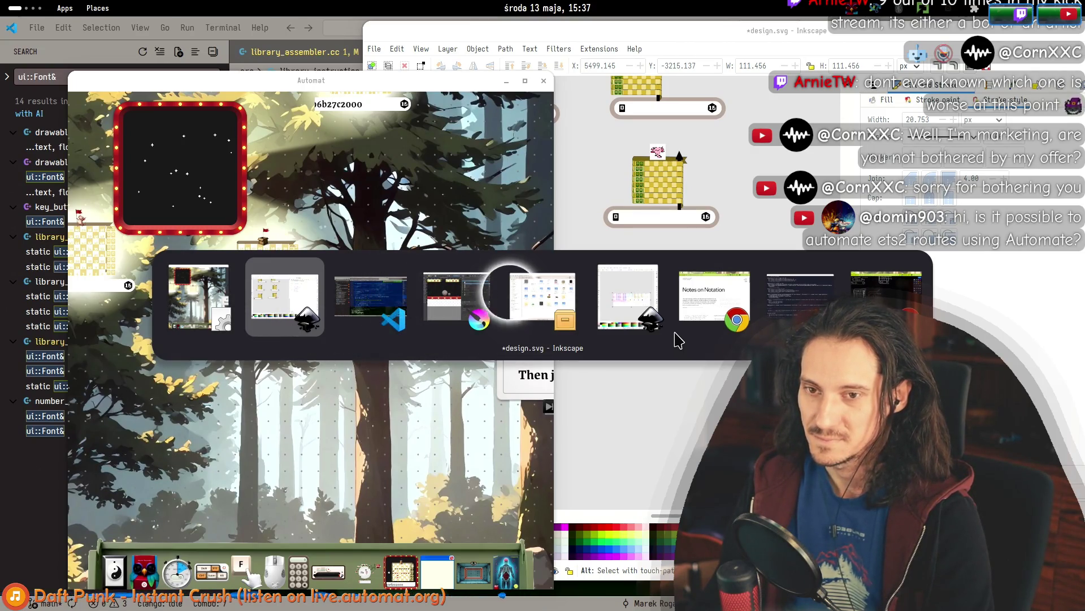
key("alt+Tab")
key("alt+Tab")
key("alt+Tab")
key("alt+Tab")
key("alt+Tab")
key("Escape")
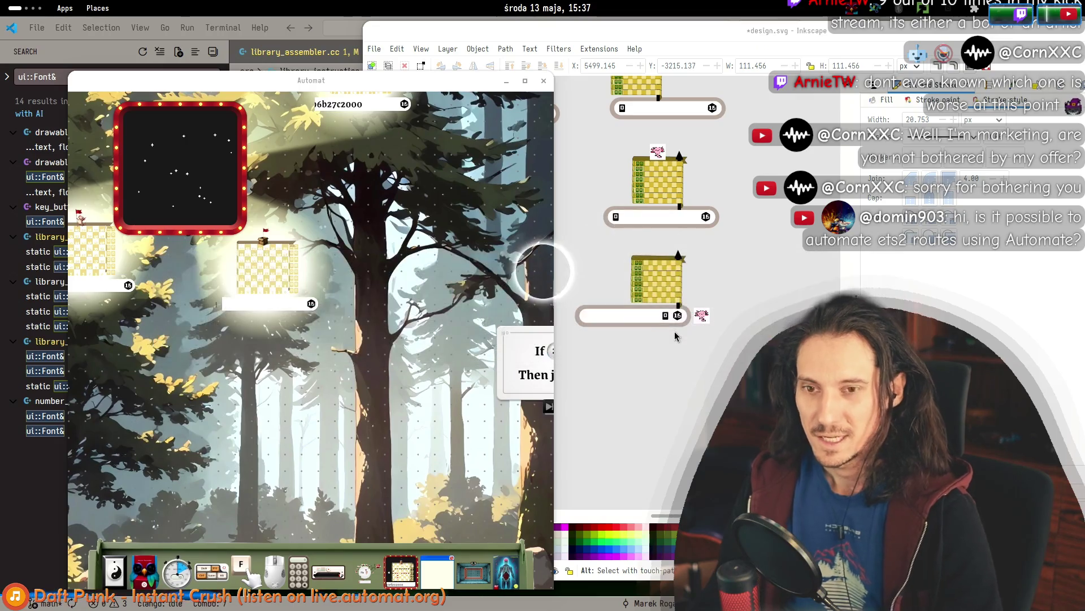
Raise Inkscape's design, clear its selection, and open a new terminal window.
left_click(633, 270)
left_click(553, 369)
key("ctrl+alt+t")
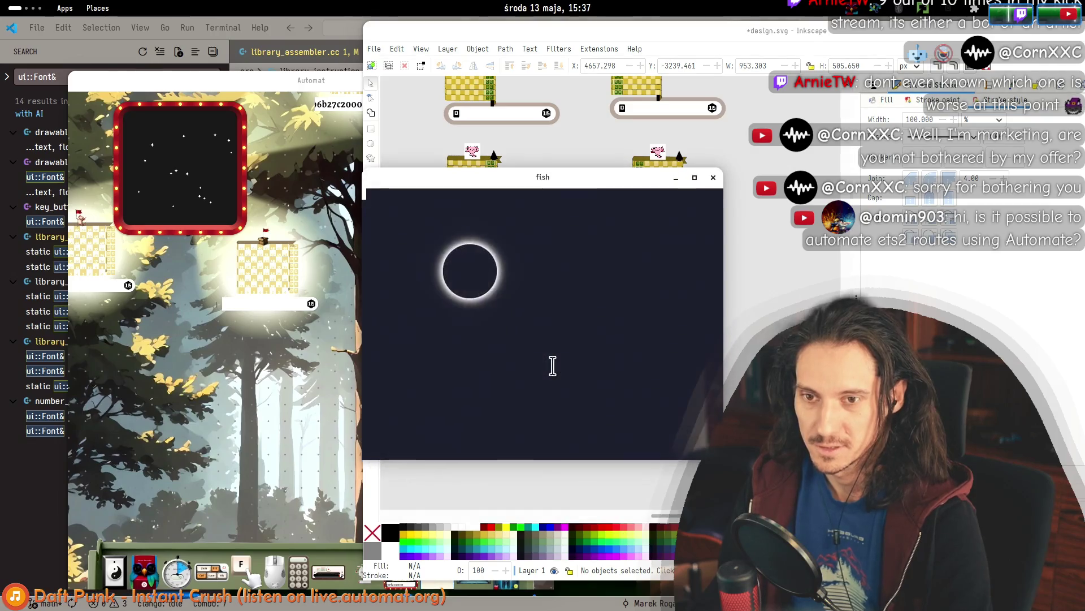
Close the new fish terminal window with Ctrl+D.
key("ctrl+d")
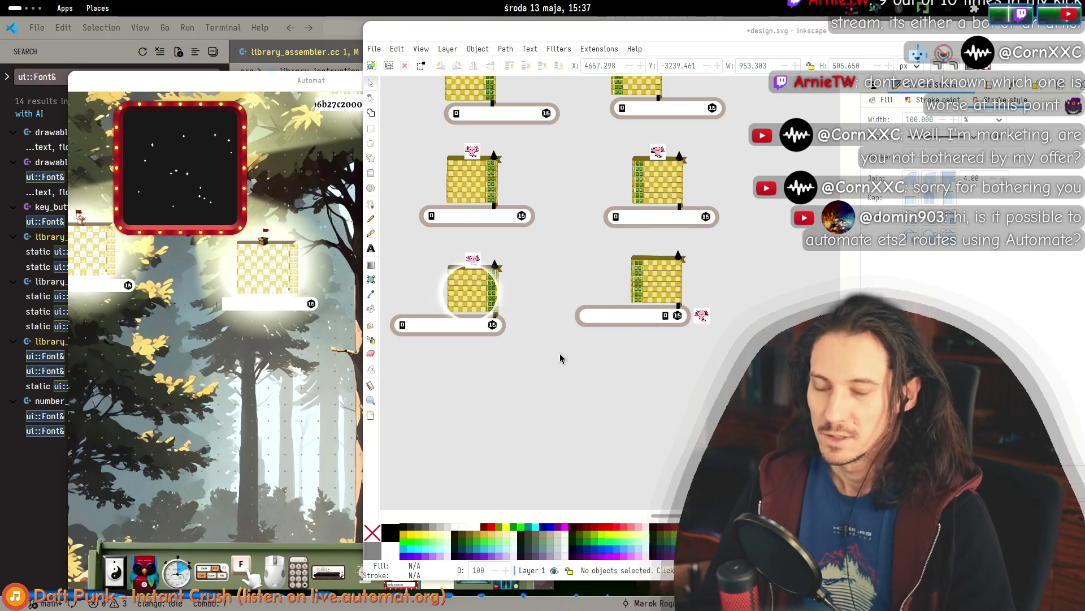
Pan across Inkscape's building designs, then bring the hexdump terminal forward.
scroll(521, 331, "up", 3)
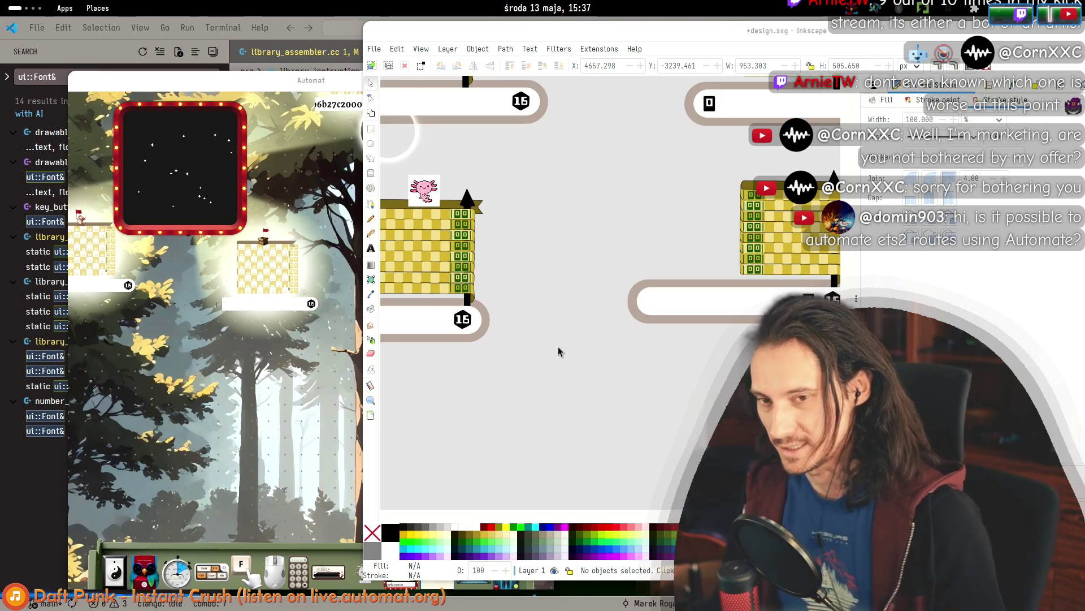
scroll(562, 351, "left", 4)
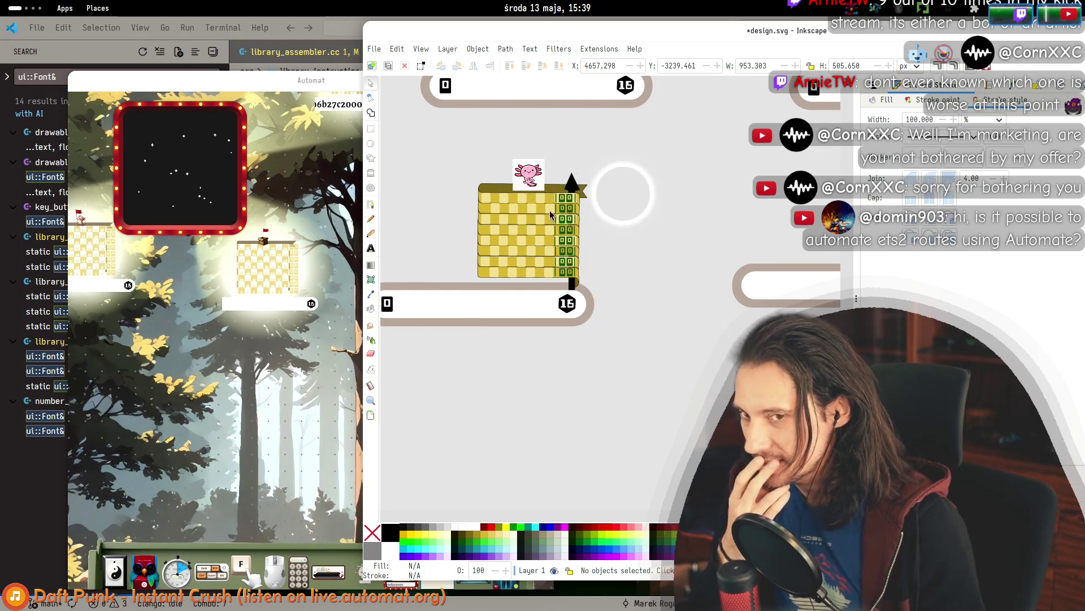
scroll(652, 237, "right", 5)
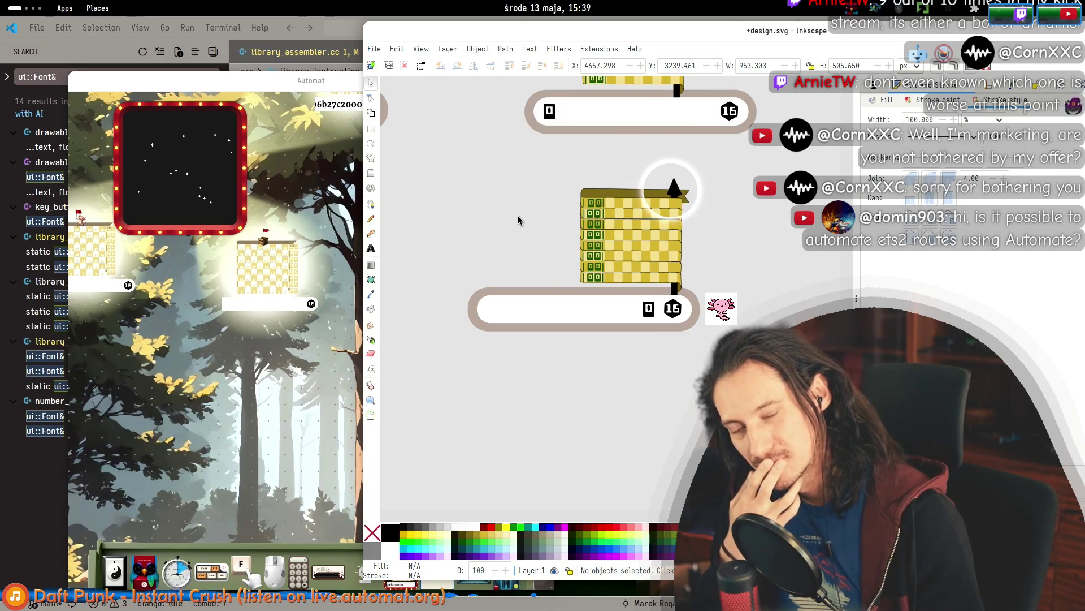
scroll(664, 236, "right", 5)
scroll(663, 236, "right", 4)
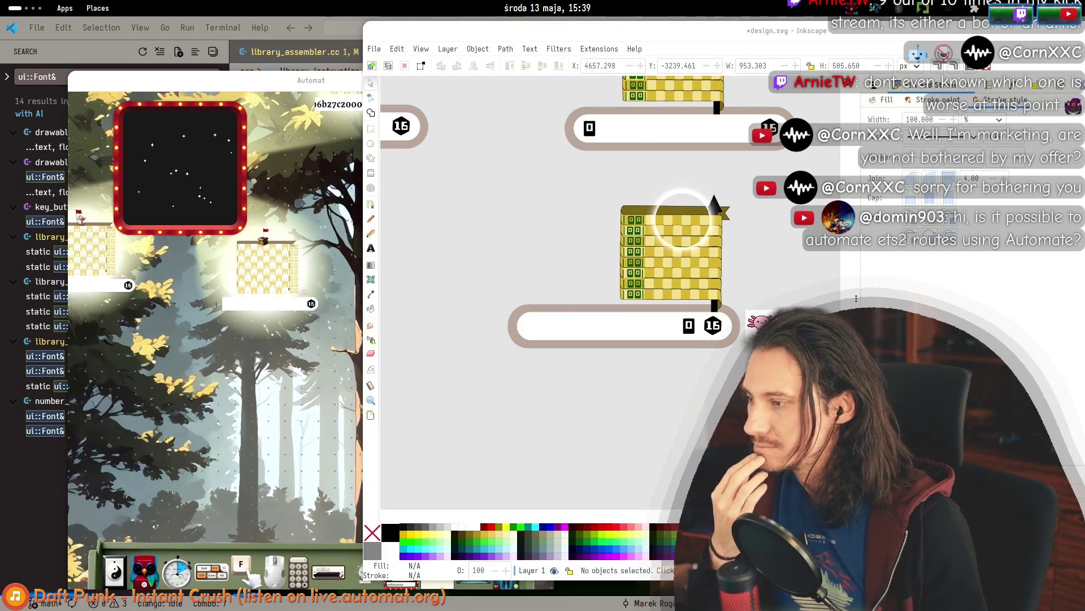
key("alt+Tab")
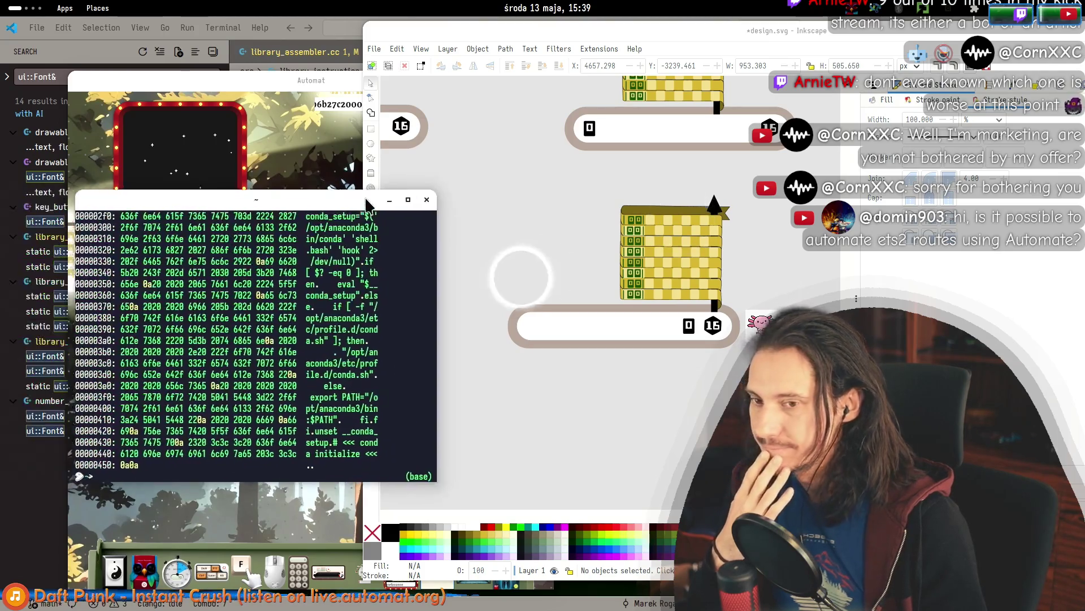
Drag the hexdump terminal window down and left, clear of the Inkscape building design.
mouse_move(330, 161)
left_mouse_down()
mouse_move(317, 384)
mouse_move(264, 277)
left_mouse_up()
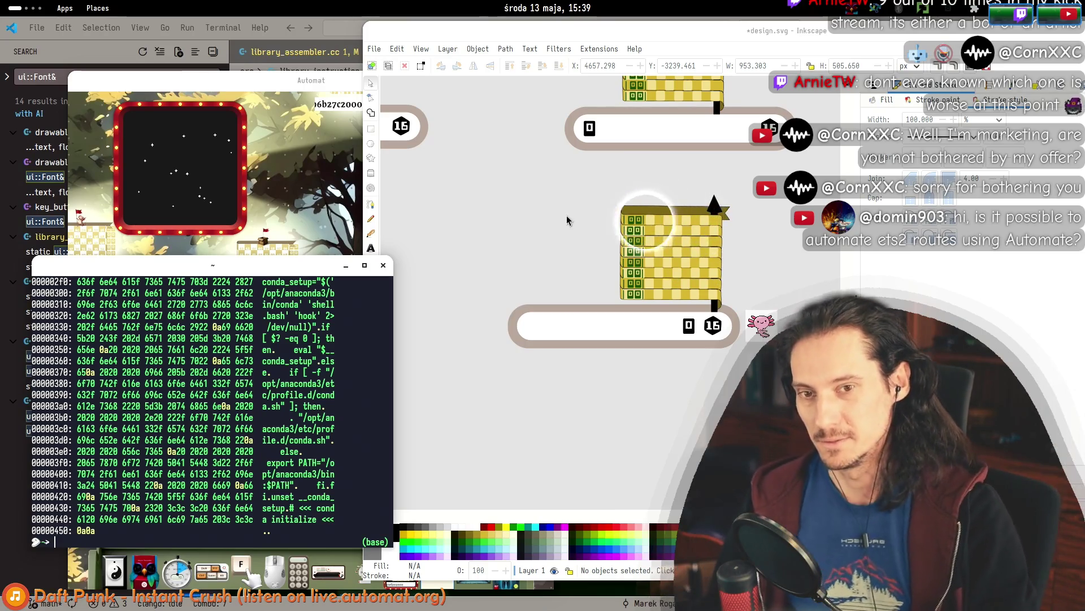
scroll(731, 276, "up", 3)
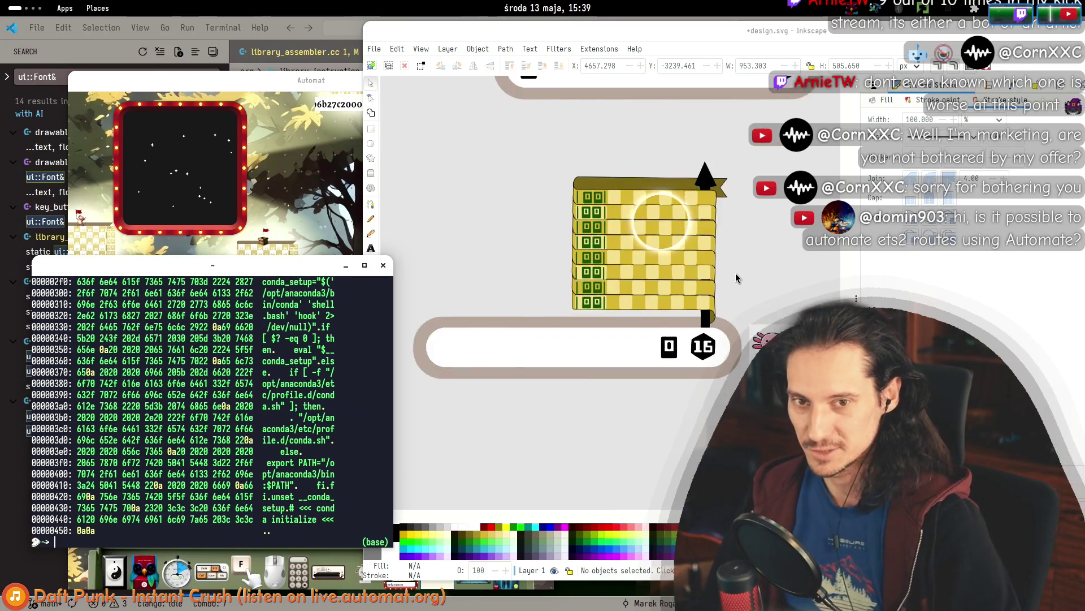
mouse_move(631, 257)
left_mouse_down()
mouse_move(624, 242)
mouse_move(642, 248)
mouse_move(597, 237)
left_mouse_up()
left_click(743, 350)
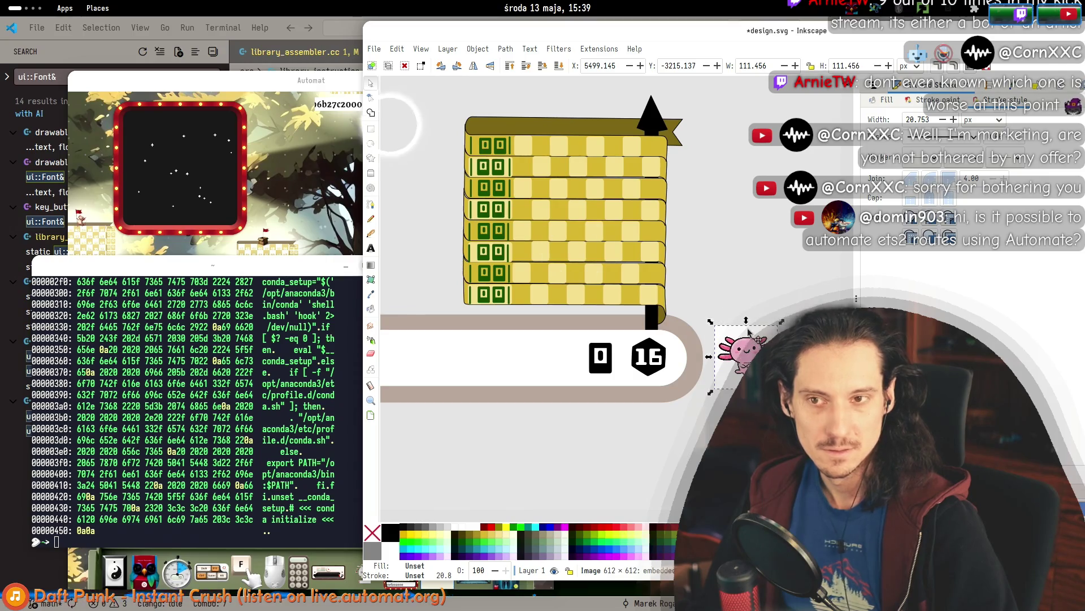
key("n")
key("Escape")
key("s")
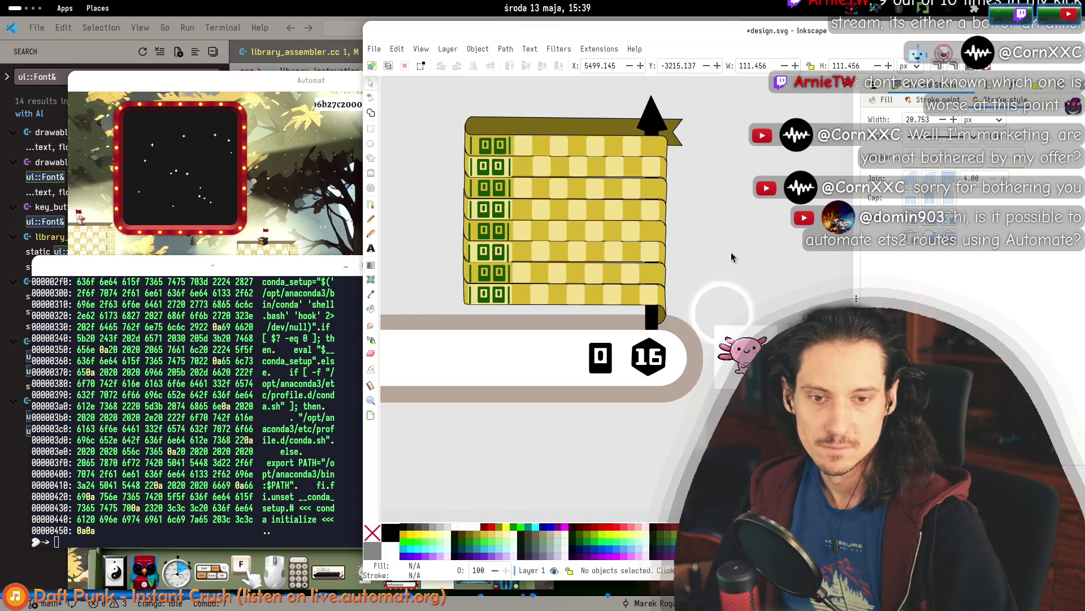
scroll(698, 305, "left", 5)
left_click_drag(696, 308, 541, 306)
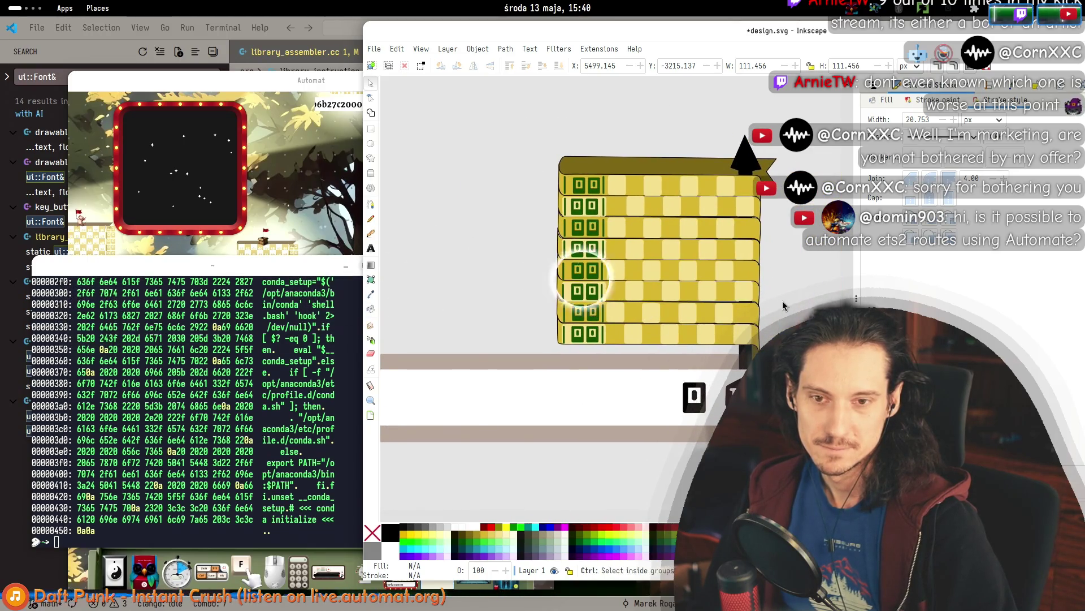
scroll(594, 272, "down", 5, "ctrl")
scroll(769, 308, "up", 4, "ctrl")
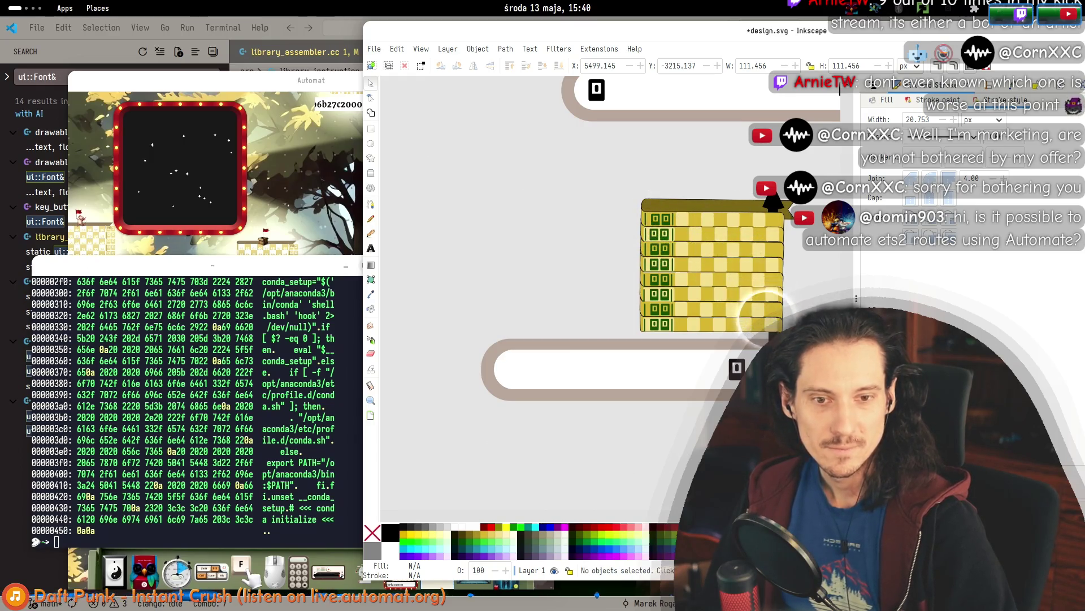
mouse_move(764, 310)
left_mouse_down()
mouse_move(766, 194)
mouse_move(676, 219)
mouse_move(689, 221)
left_mouse_up()
left_click_drag(655, 156, 655, 156)
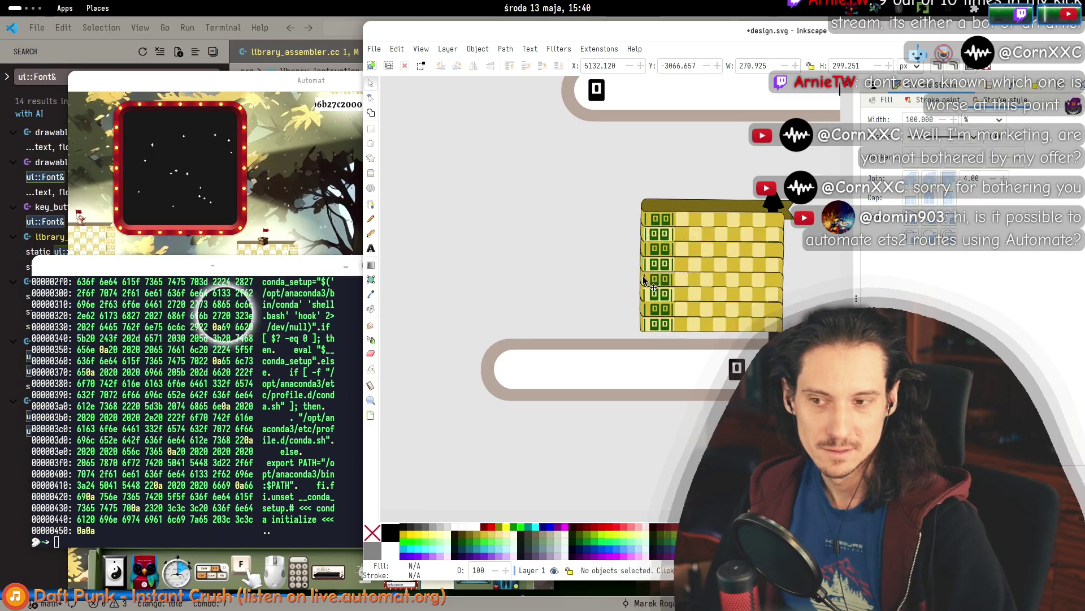
left_click_drag(449, 163, 774, 416)
scroll(622, 254, "right", 3)
key("Escape")
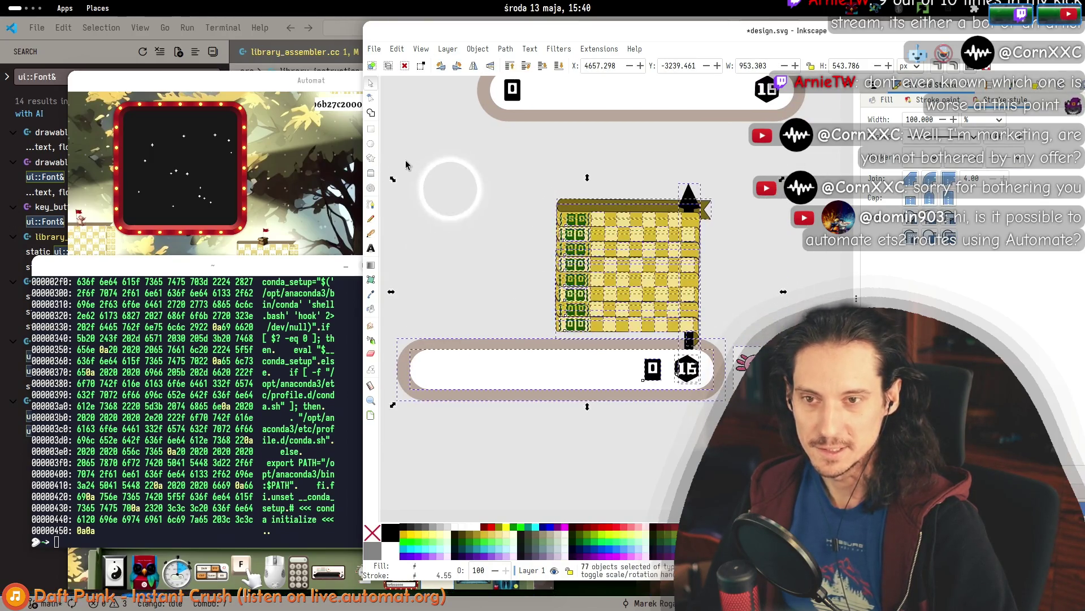
Select the four upper building-and-track design variants and delete them.
scroll(439, 173, "down", 3)
scroll(657, 292, "down", 3)
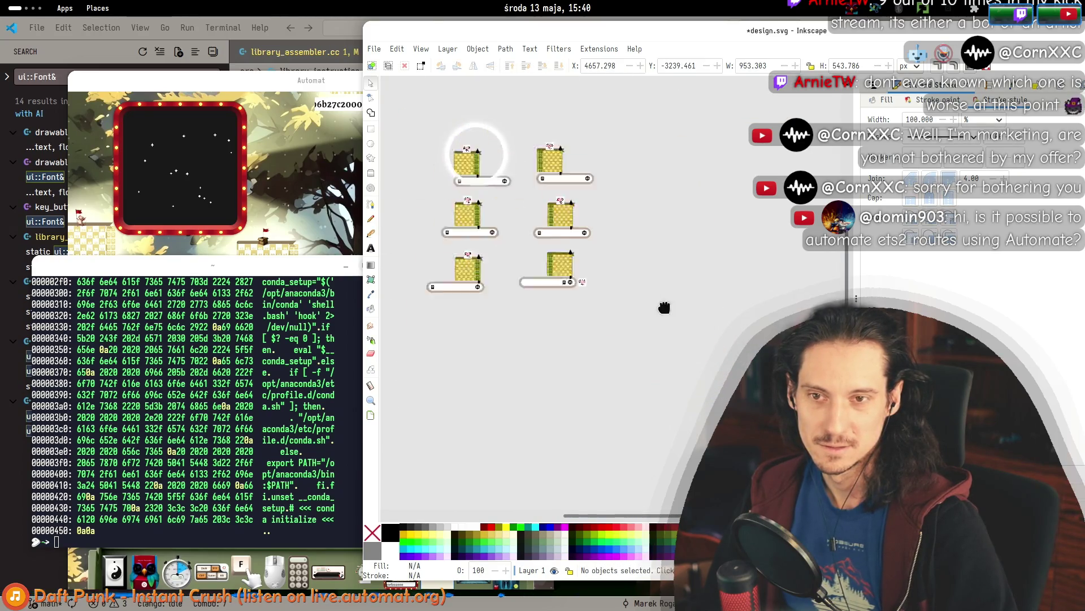
scroll(719, 291, "up", 2)
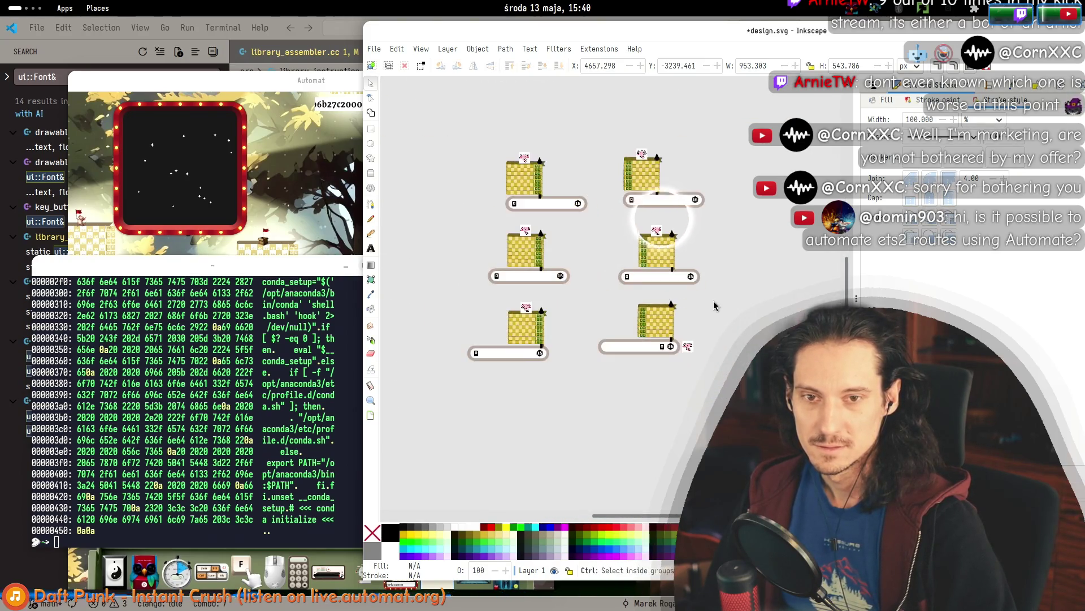
mouse_move(719, 294)
left_mouse_down()
mouse_move(582, 140)
mouse_move(611, 132)
left_mouse_up()
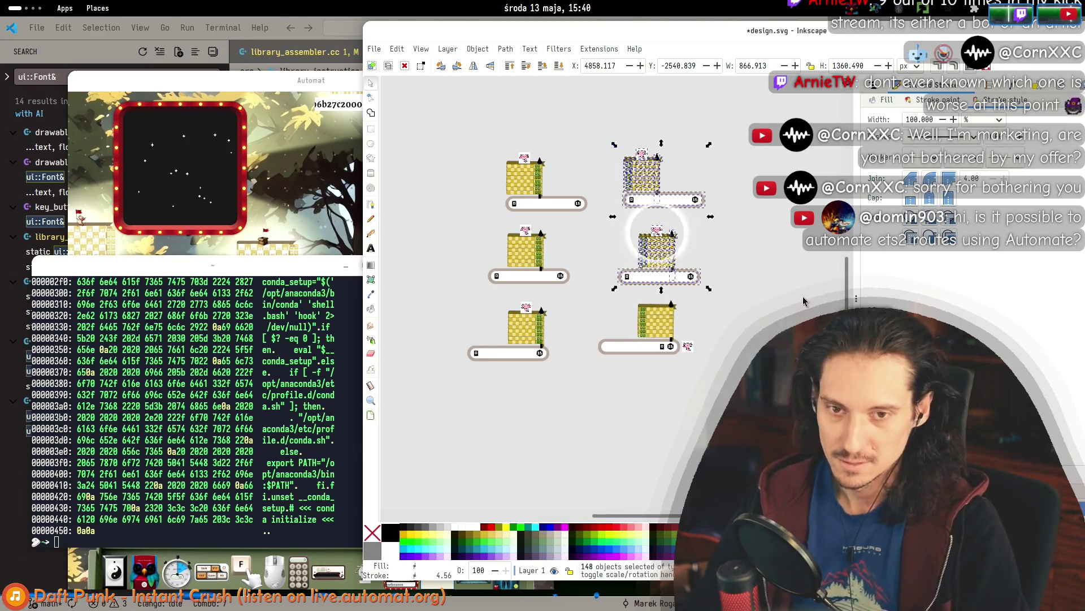
left_click(660, 301)
mouse_move(719, 299)
left_mouse_down()
mouse_move(588, 150)
mouse_move(602, 117)
left_mouse_up()
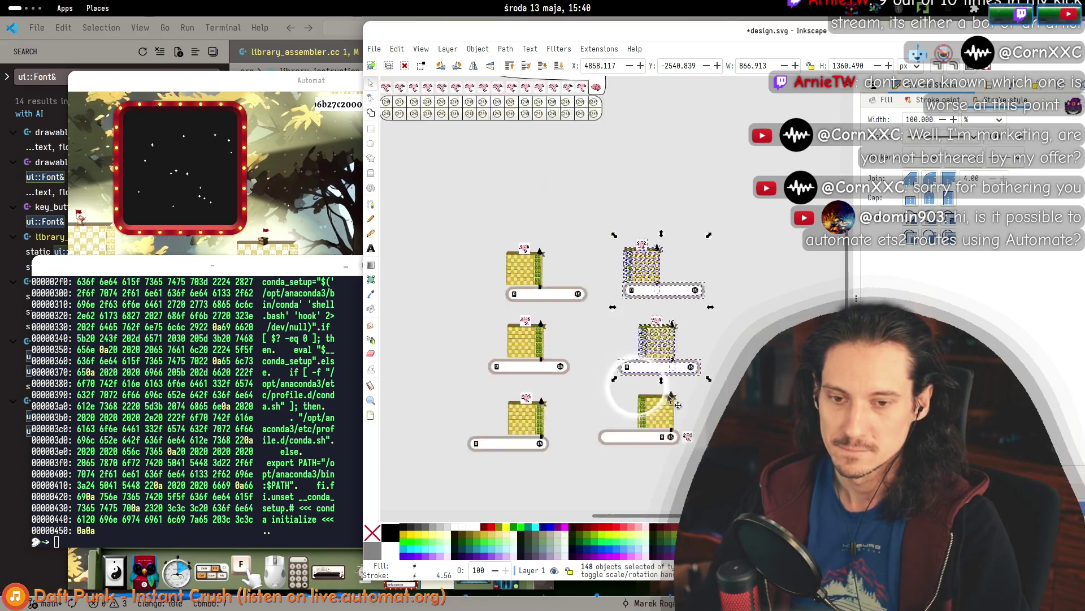
scroll(650, 339, "up", 4)
mouse_move(622, 294)
left_mouse_down()
mouse_move(565, 288)
mouse_move(625, 294)
mouse_move(614, 294)
left_mouse_up()
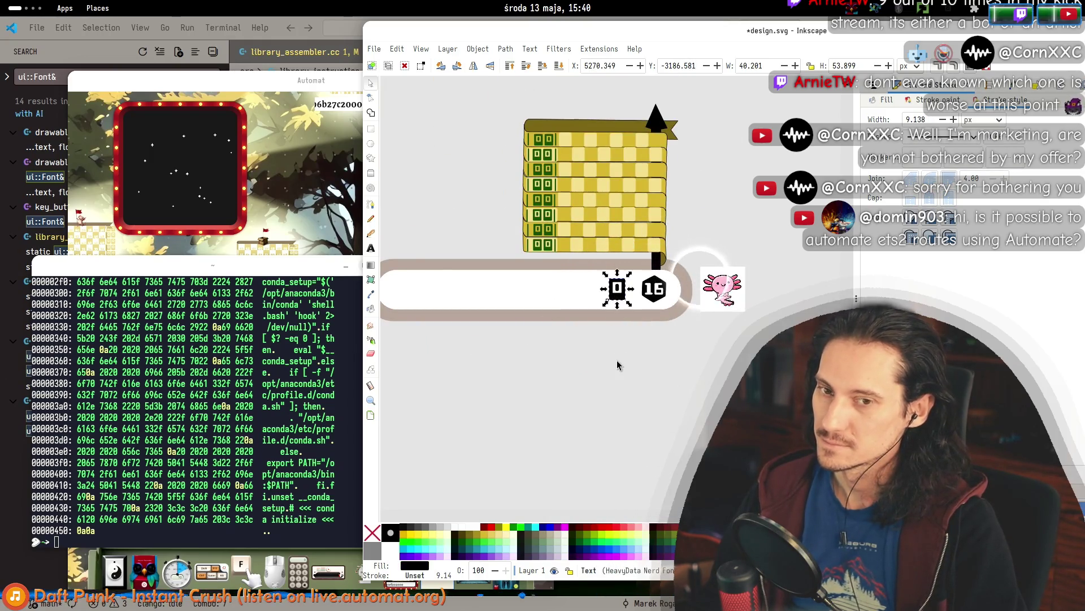
left_click(618, 362)
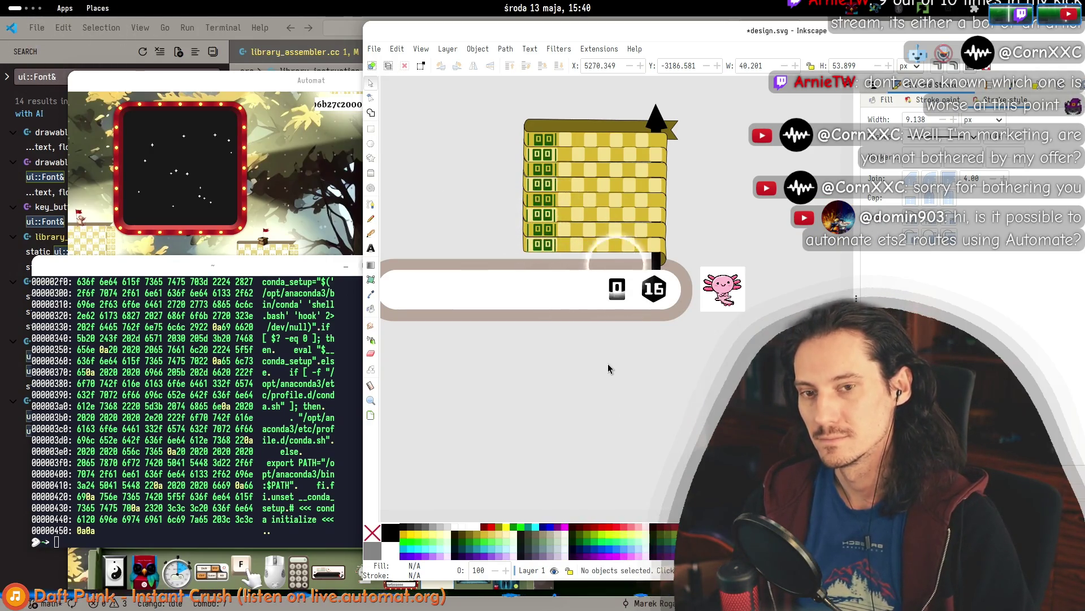
scroll(643, 374, "down", 3, "ctrl")
scroll(644, 373, "down", 1, "ctrl")
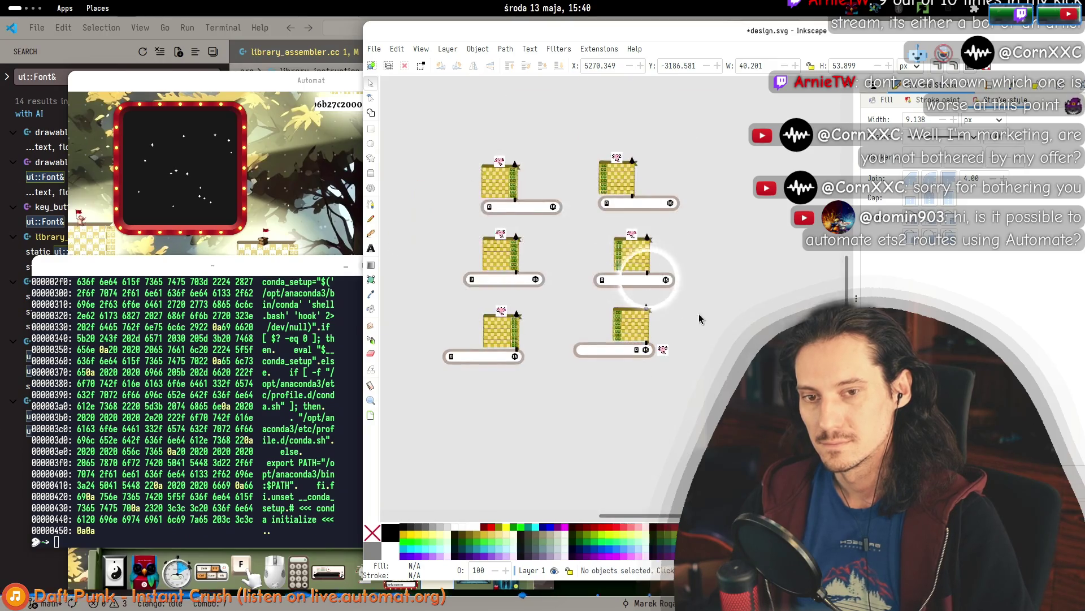
mouse_move(702, 300)
left_mouse_down()
mouse_move(511, 114)
mouse_move(433, 136)
left_mouse_up()
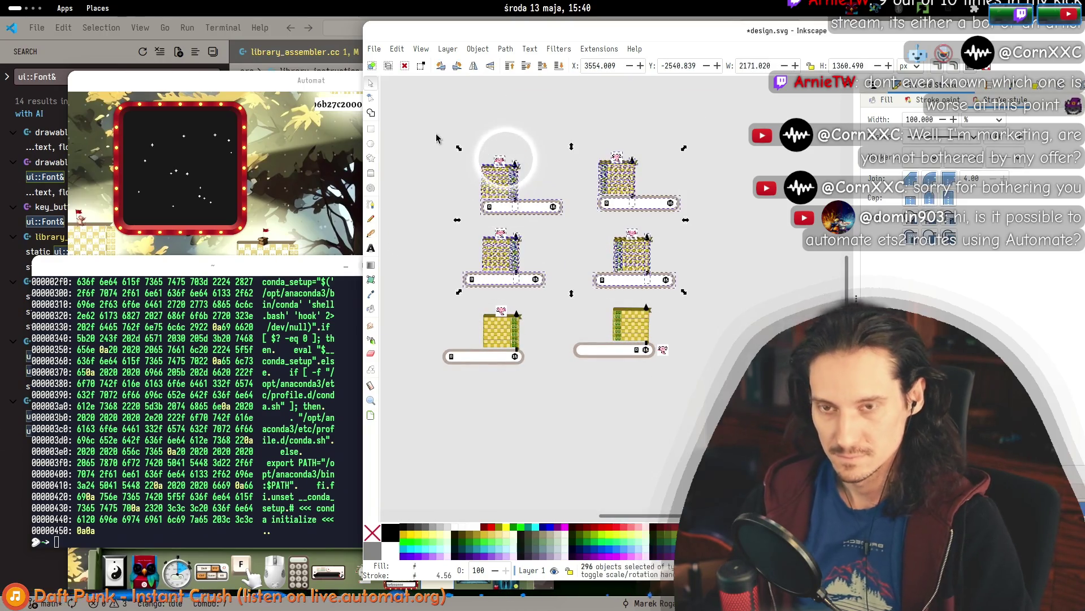
key("Delete")
Delete the left remaining design variant, leaving the brown track bar selected.
left_click_drag(514, 367, 547, 414)
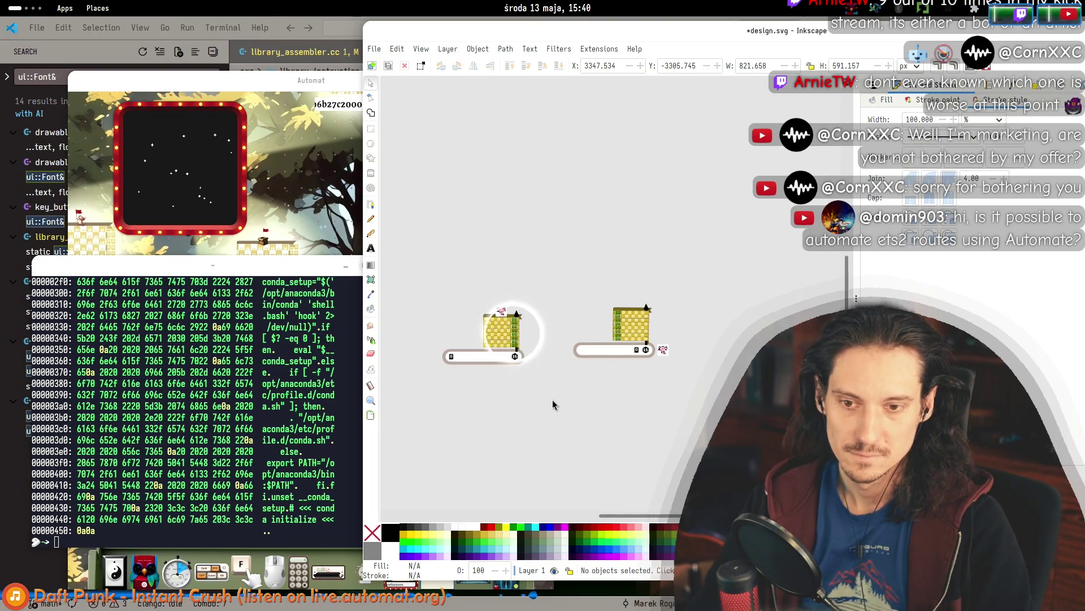
left_click_drag(553, 406, 437, 277)
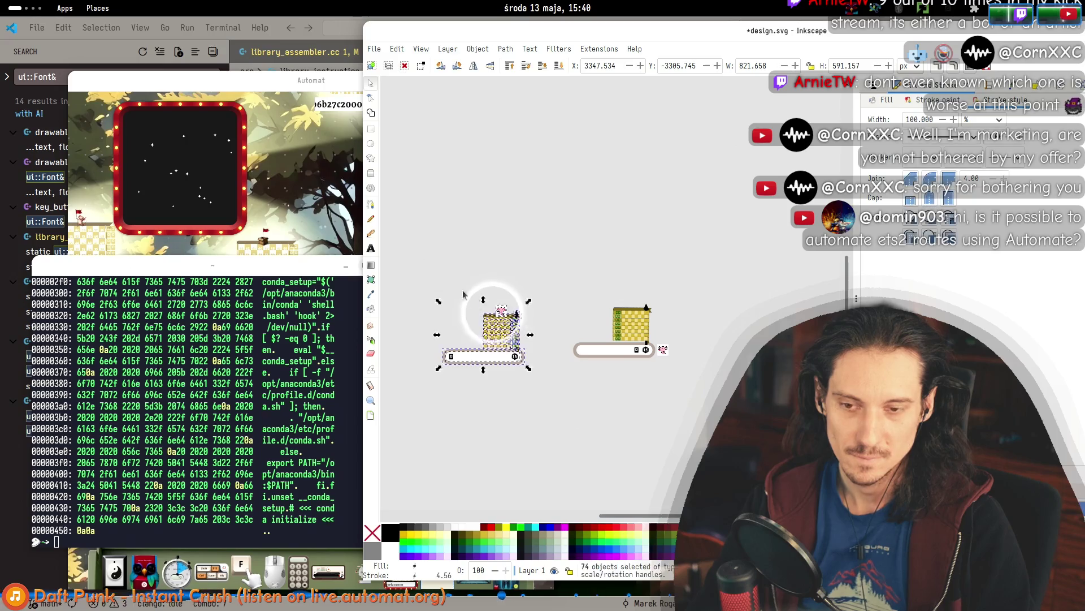
key("Delete")
scroll(633, 331, "up", 4)
scroll(634, 334, "up", 1)
scroll(634, 318, "down", 1)
left_click(707, 398)
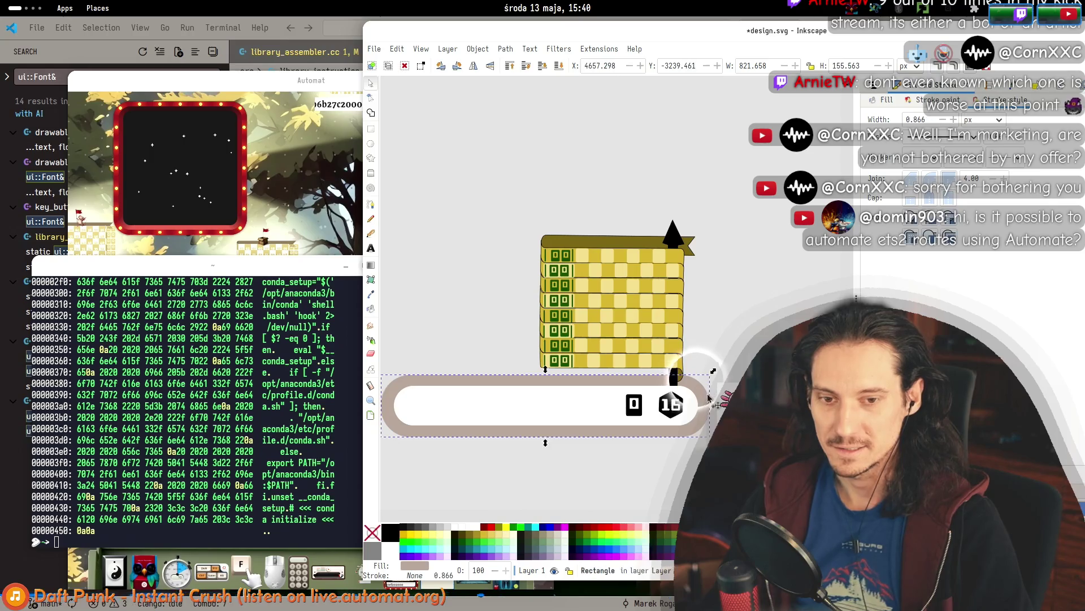
Stretch the brown bar further left and shift the white bar and axolotl image left.
scroll(715, 406, "down", 2)
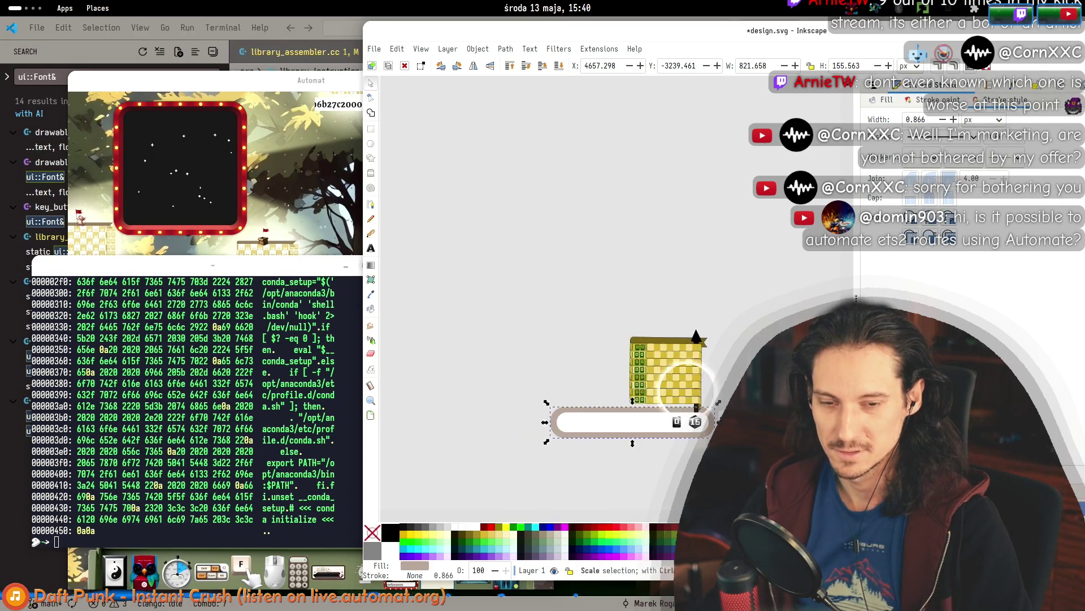
left_click_drag(544, 425, 493, 424)
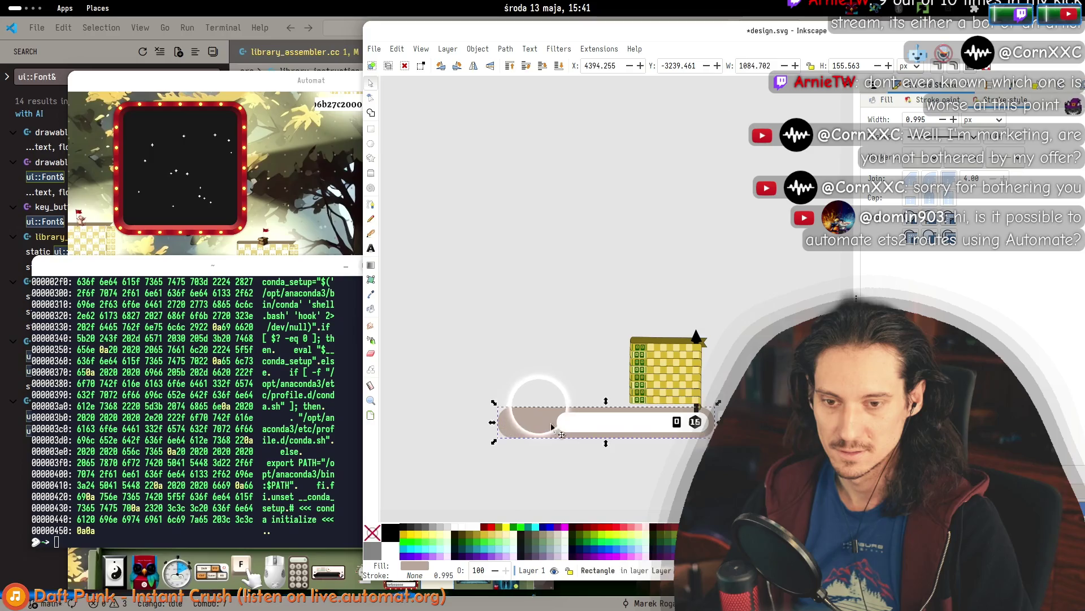
left_click_drag(578, 429, 526, 428)
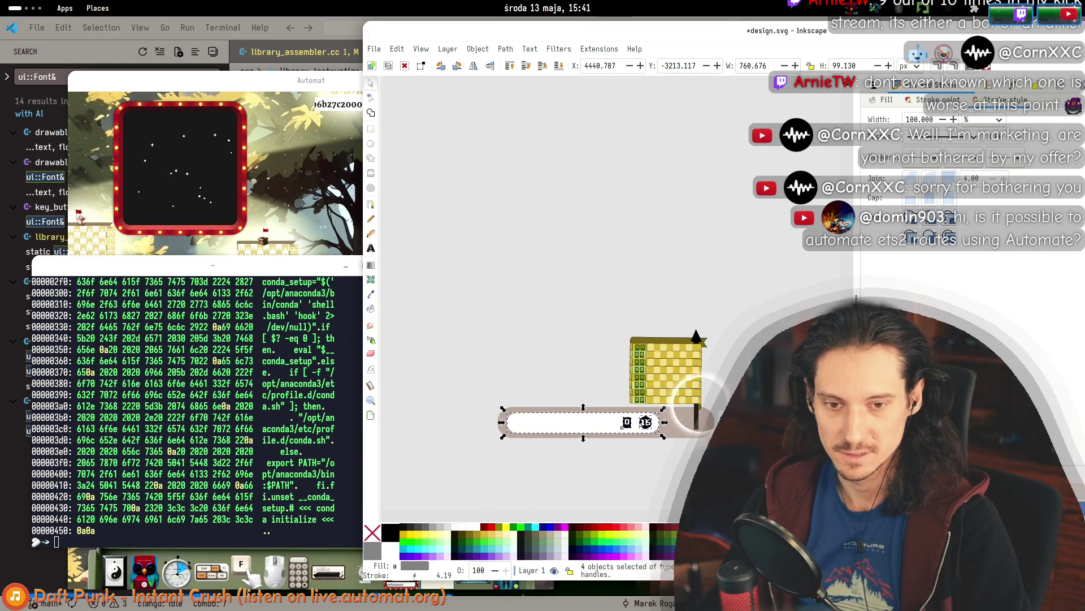
left_click_drag(737, 431, 699, 431)
scroll(699, 431, "up", 3)
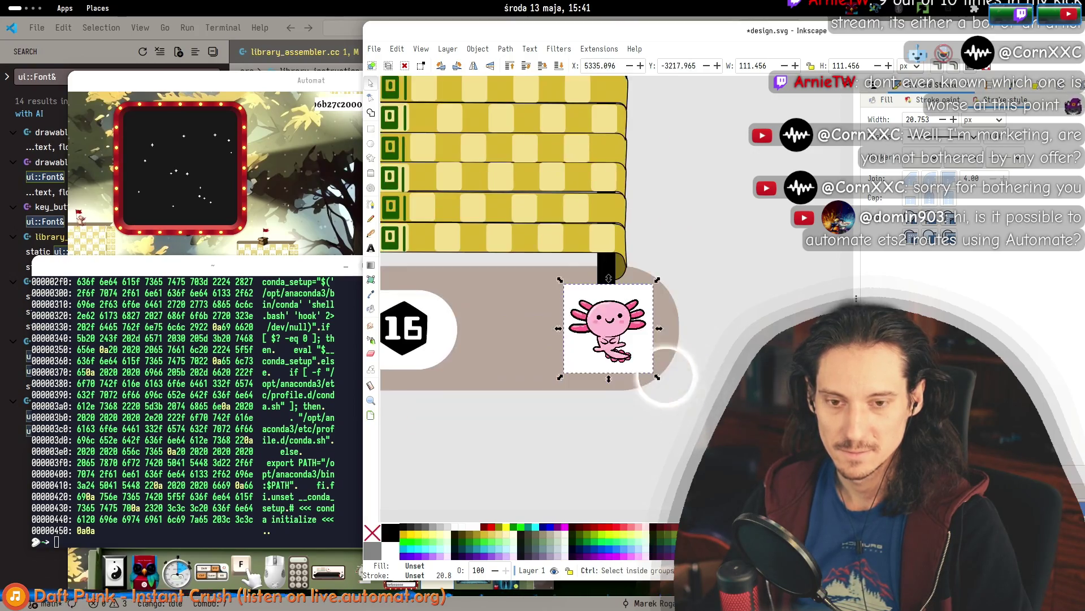
Draw a circle over the axolotl and clip the image to it at the bar's end.
left_click(371, 144)
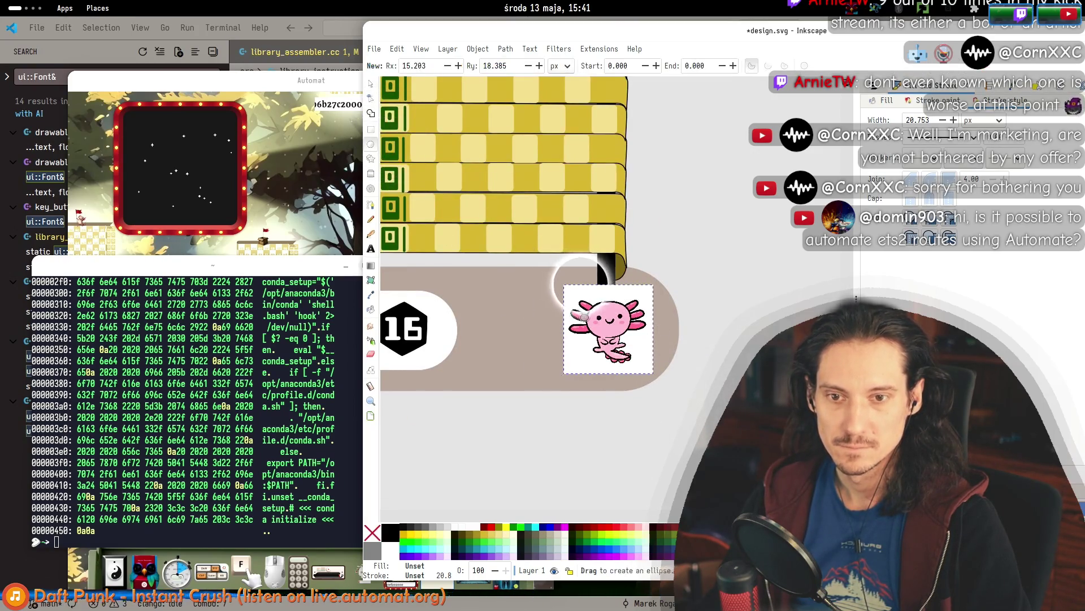
mouse_move(565, 286)
left_mouse_down()
mouse_move(635, 311)
mouse_move(659, 377)
left_mouse_up()
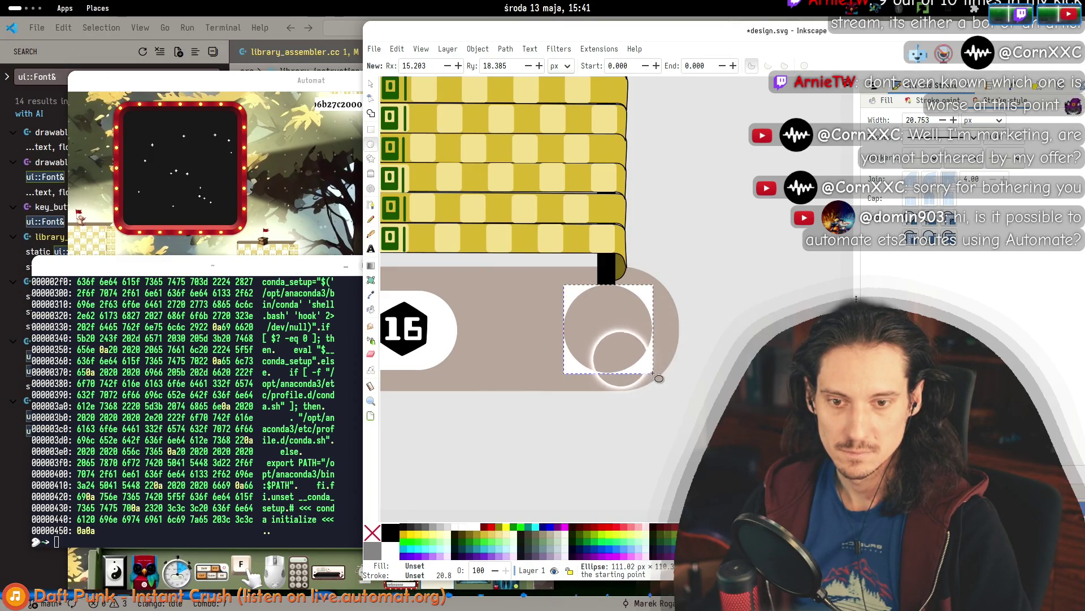
key("s")
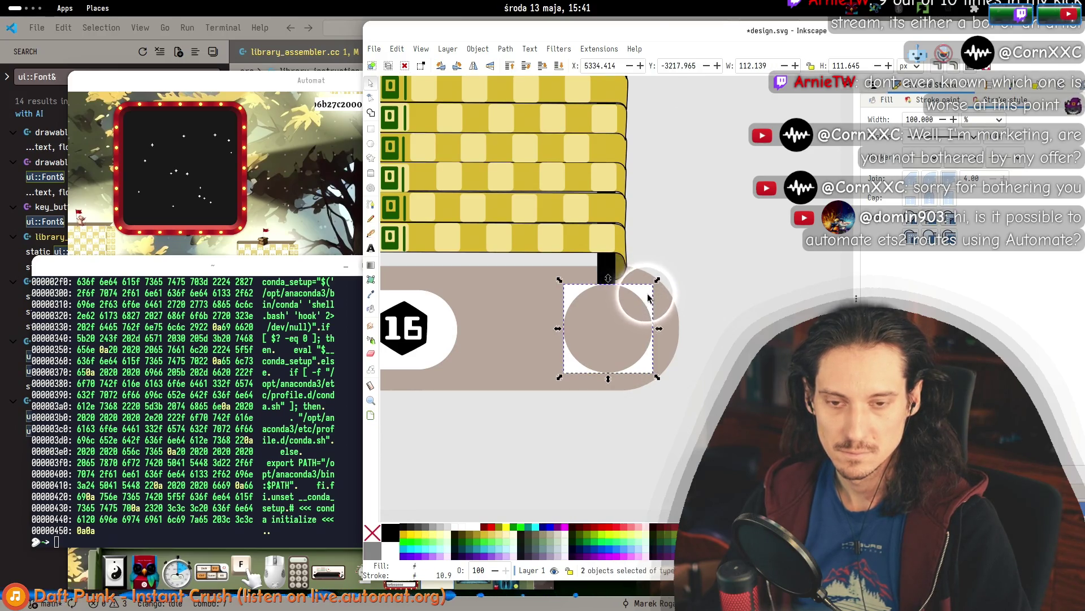
right_click(647, 294)
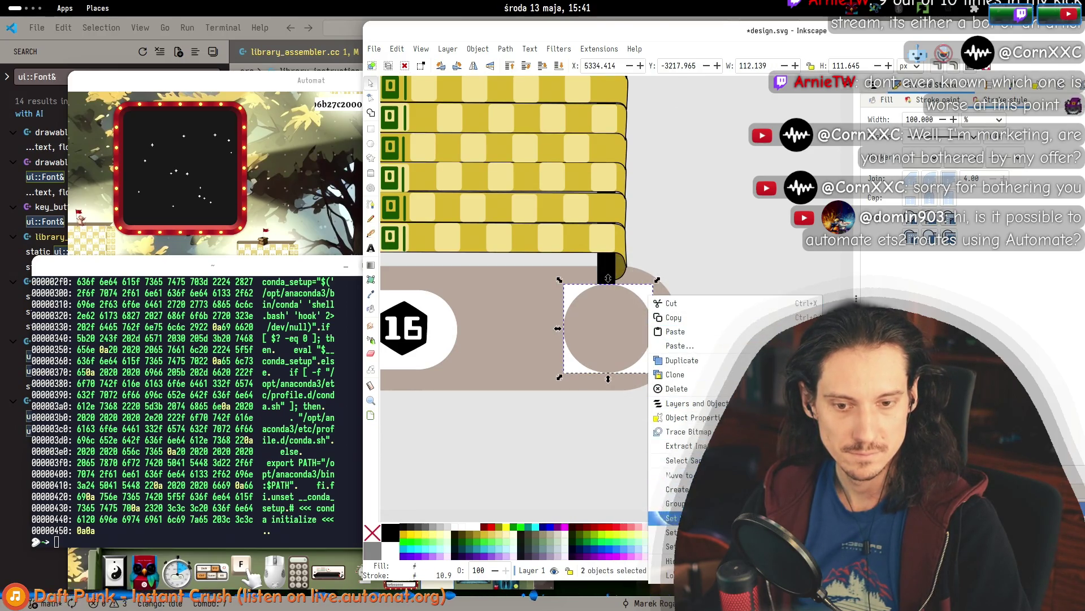
left_click(671, 517)
left_click_drag(607, 342, 605, 344)
Narrow the brown track bar slightly from the right.
left_click(672, 339)
left_click_drag(669, 327, 659, 293)
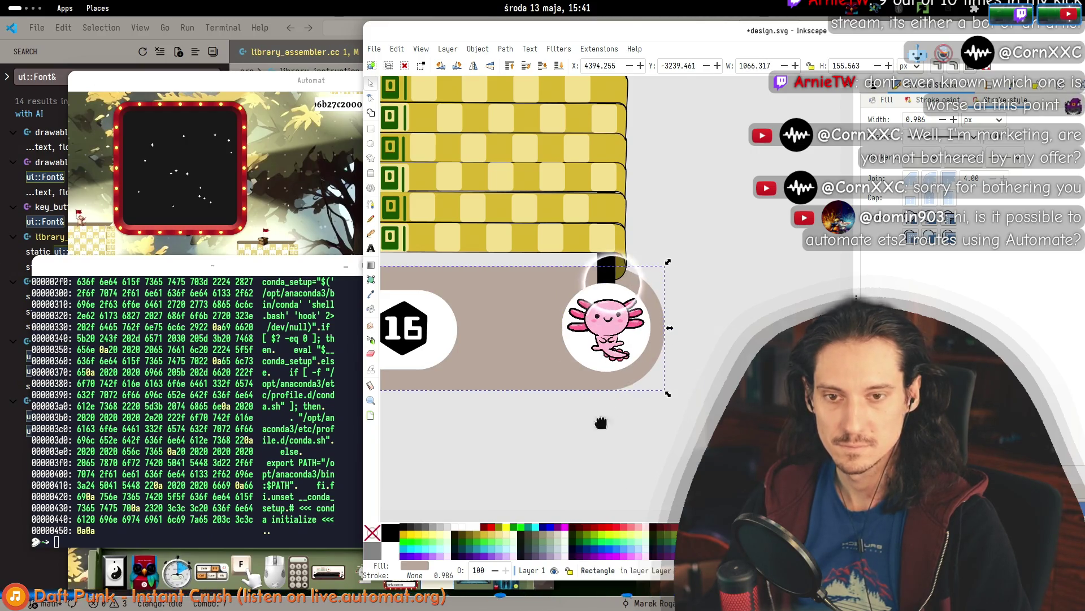
scroll(577, 426, "left", 5)
scroll(650, 390, "down", 4)
left_click(603, 388)
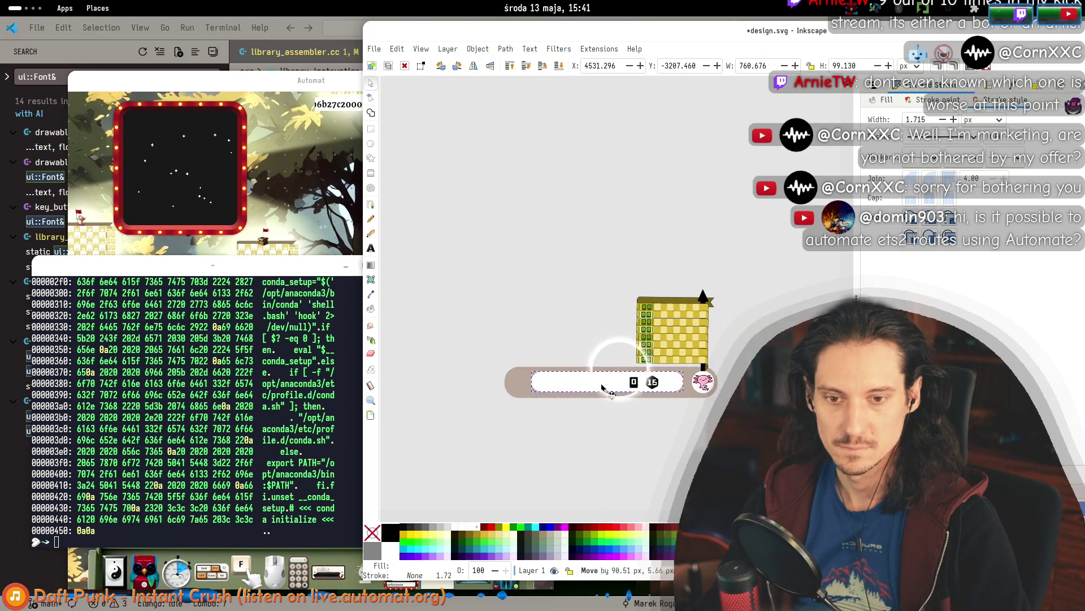
Nudge the white bar, shorten the brown bar's left end, then bring Automat forward.
mouse_move(604, 388)
left_mouse_down()
mouse_move(584, 387)
mouse_move(637, 387)
left_mouse_up()
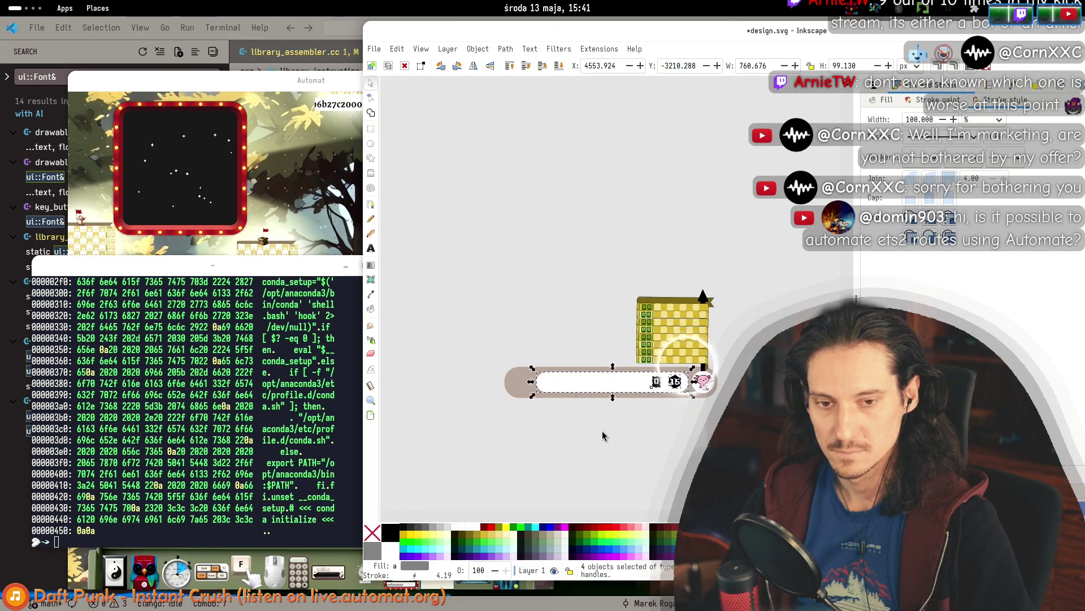
left_click(553, 414)
left_click(504, 388)
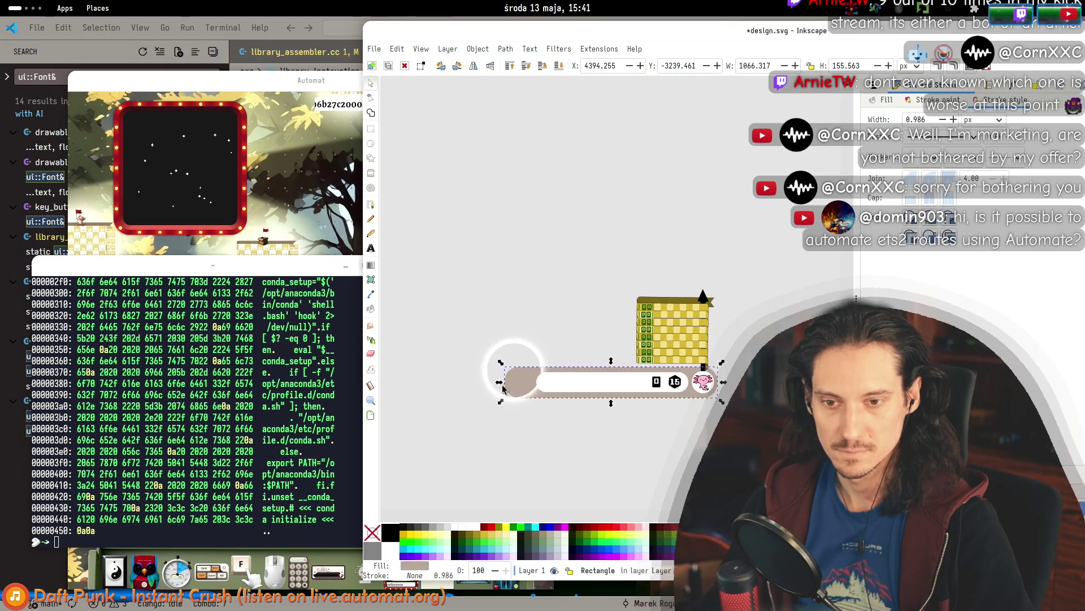
left_click_drag(502, 387, 524, 386)
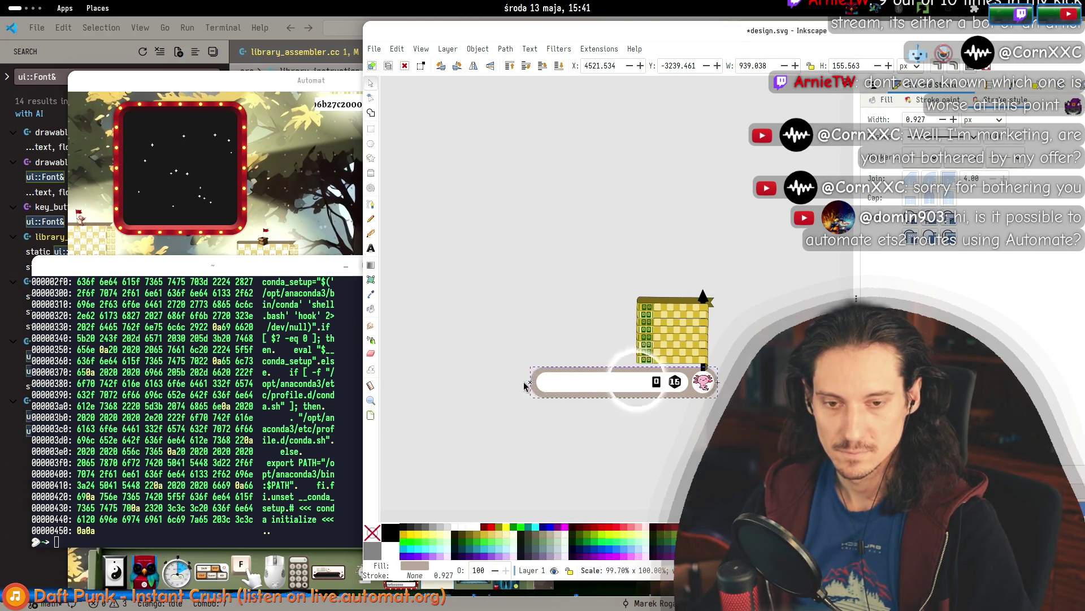
left_click(597, 464)
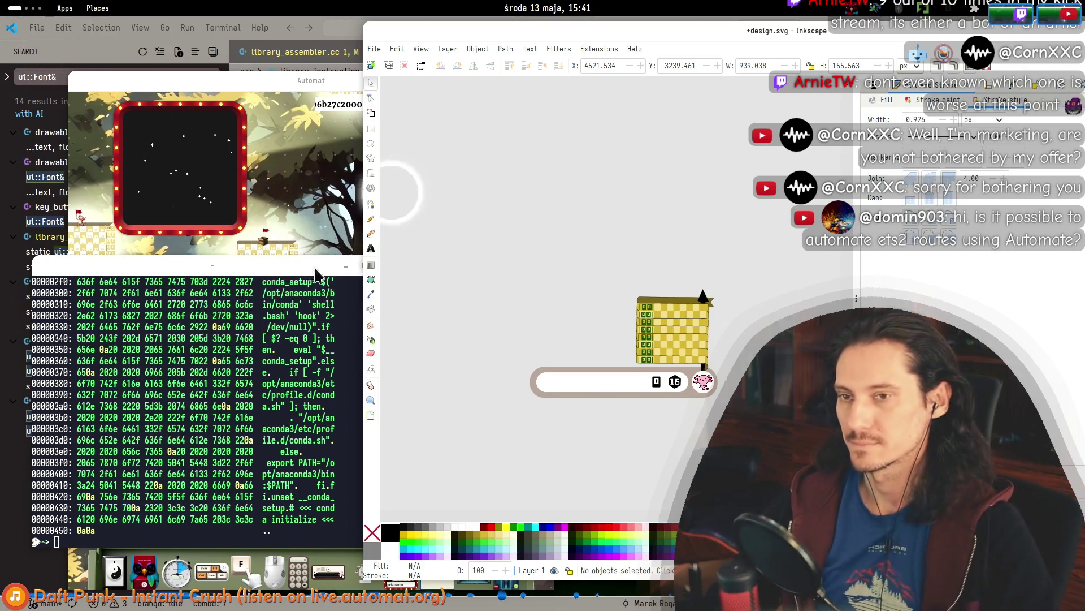
left_click(305, 198)
scroll(277, 296, "up", 5)
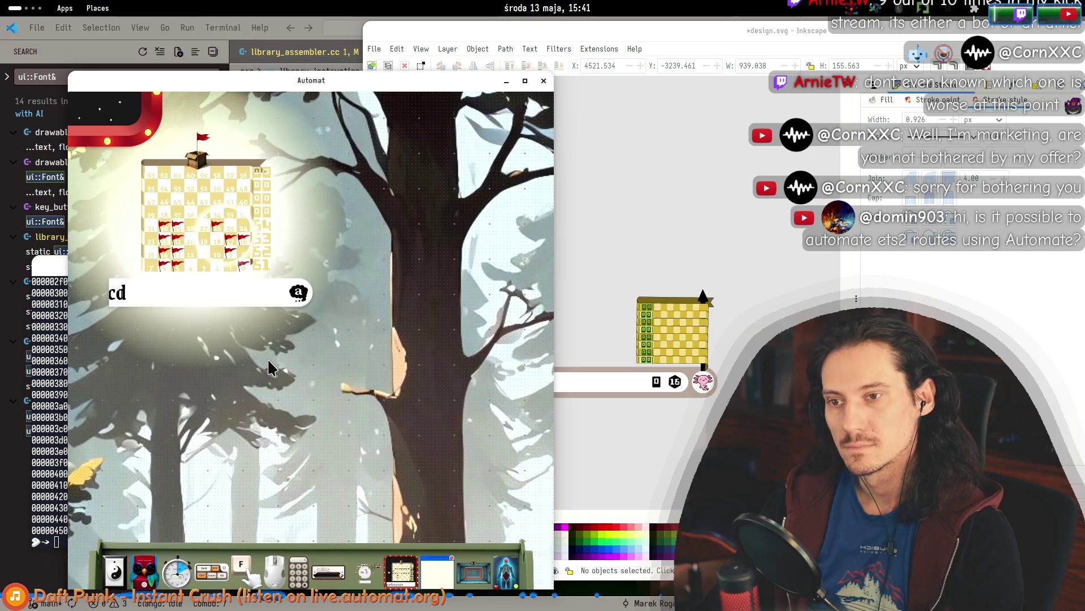
Type 'ef' and '3456781' into Automat's text field, backspacing some characters, to trigger red flags.
type("ef")
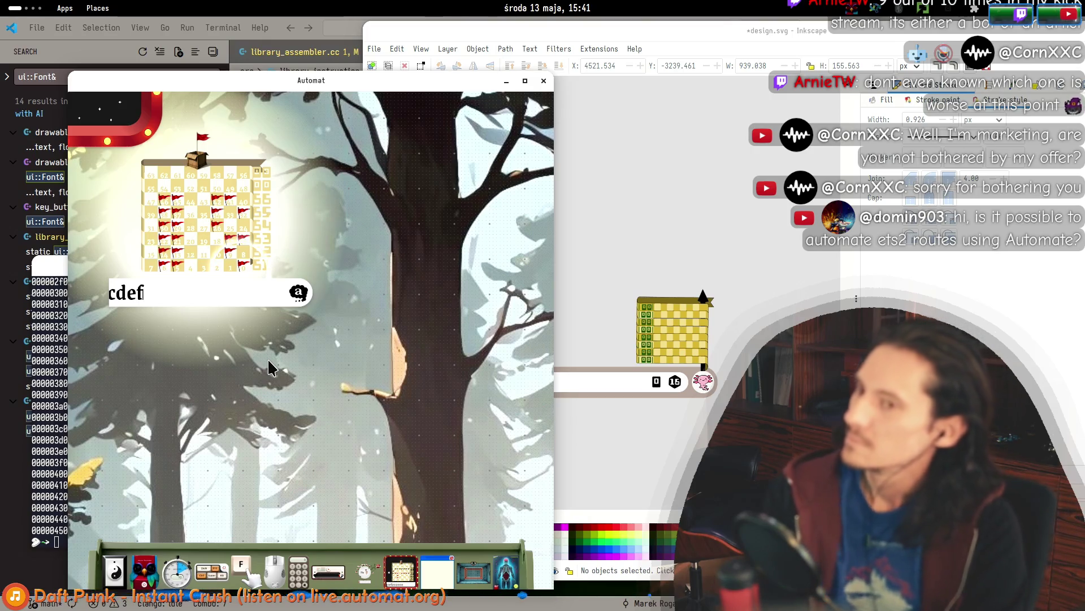
key("BackSpace")
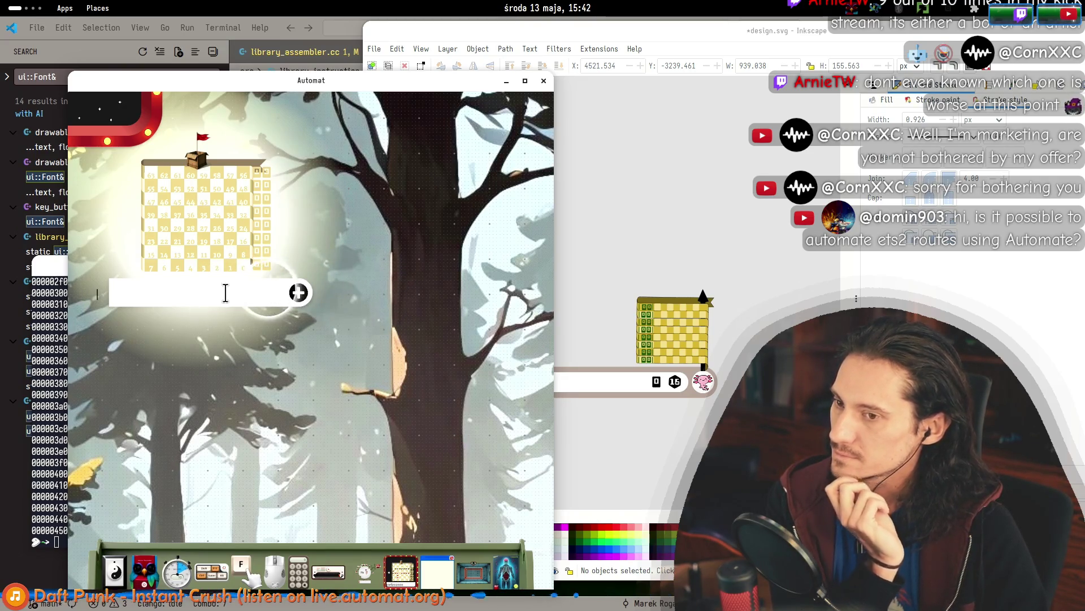
type("345678")
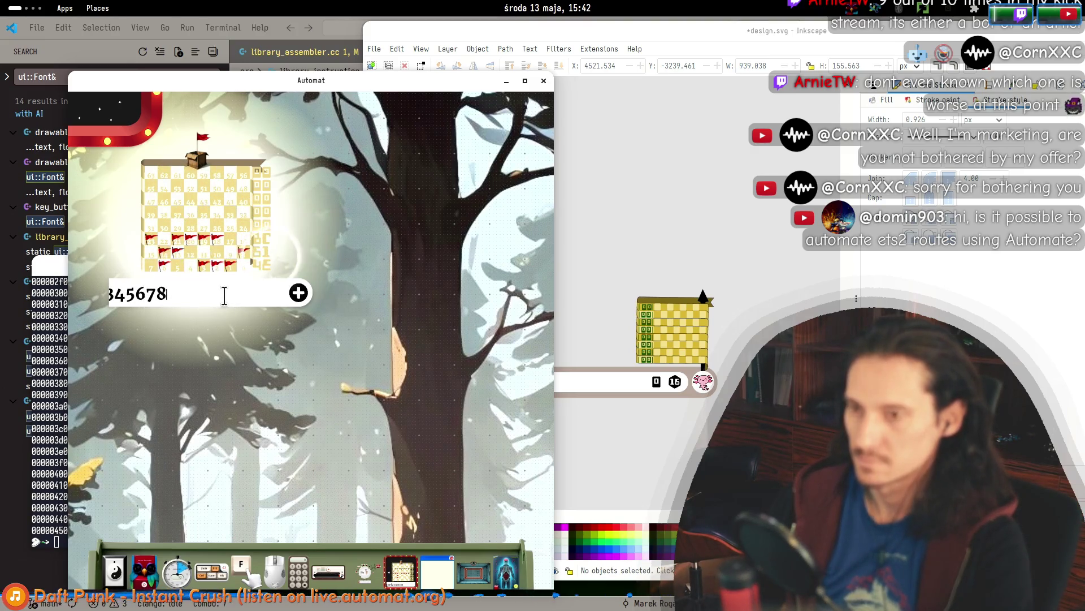
type("1")
key("BackSpace")
key("BackSpace")
key("BackSpace")
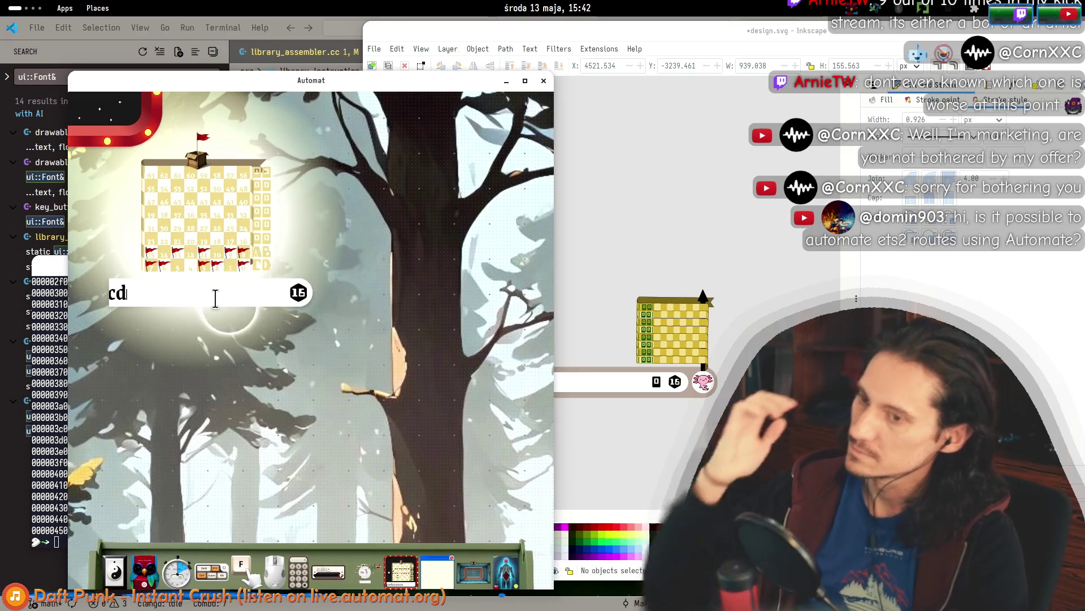
Type 'efo' into Automat's field and remove the stray 'o' so it ends in abcdef.
key("BackSpace")
key("BackSpace")
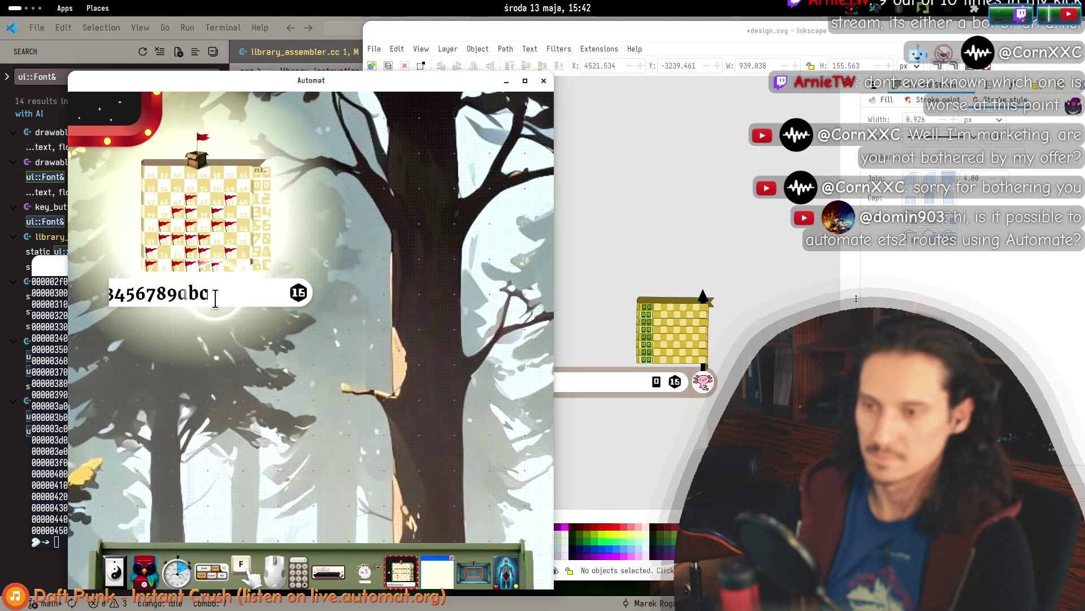
type("de")
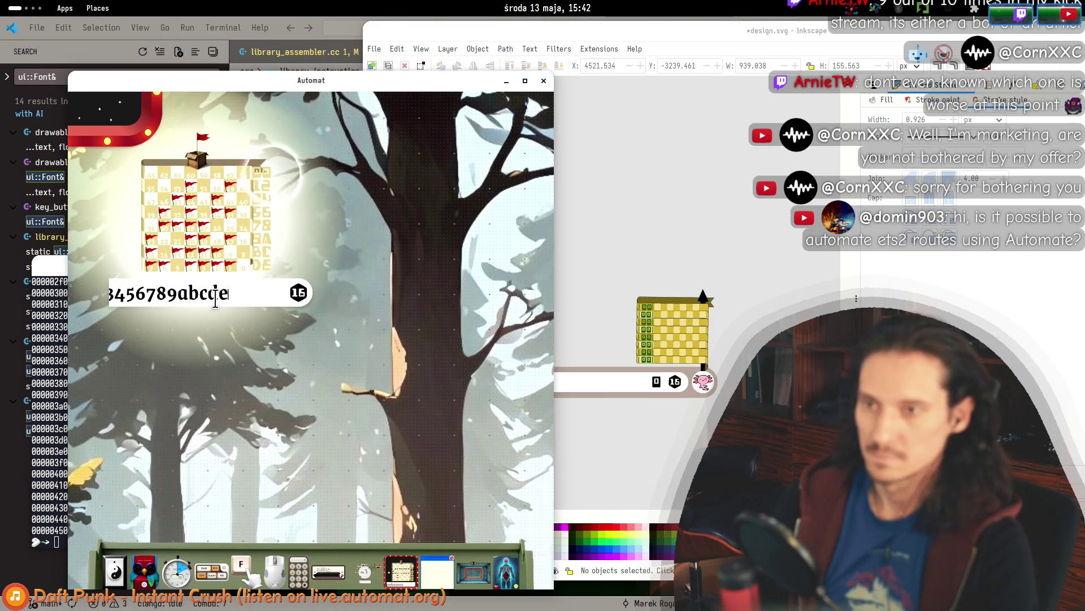
type("f")
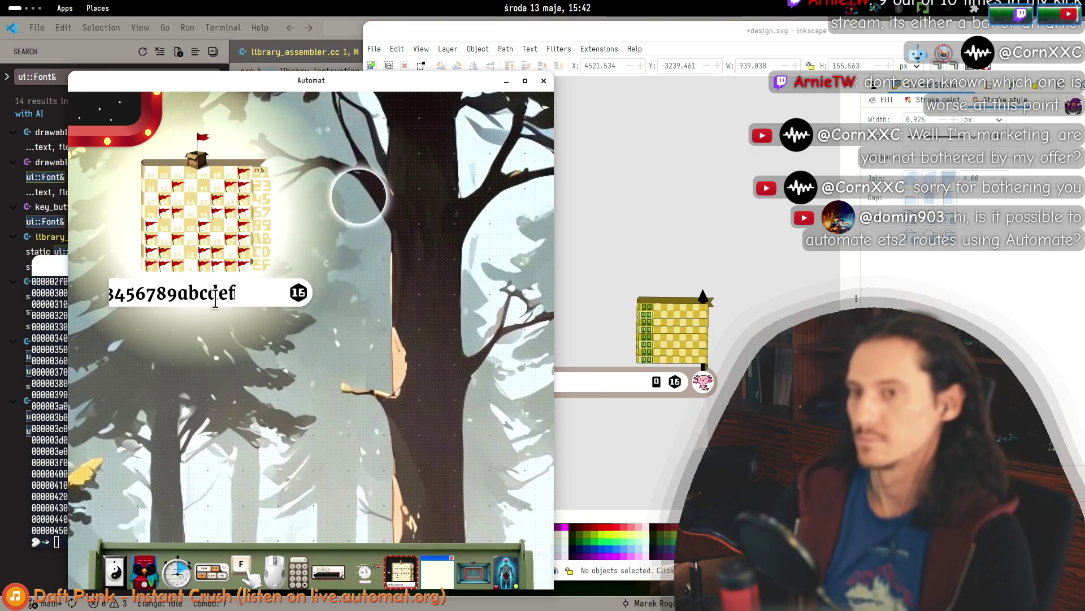
type("o")
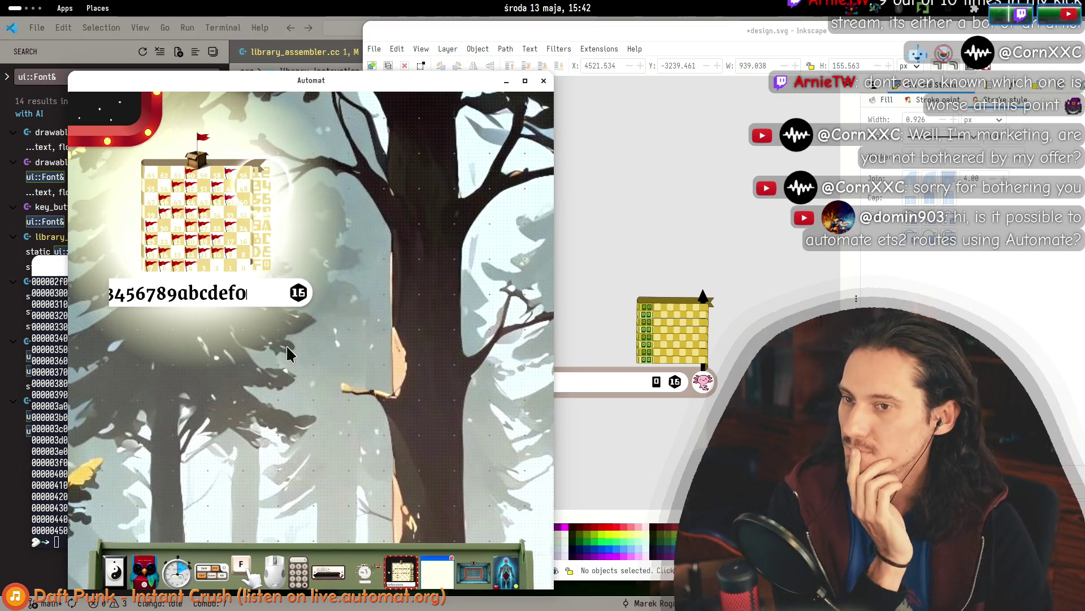
key("BackSpace")
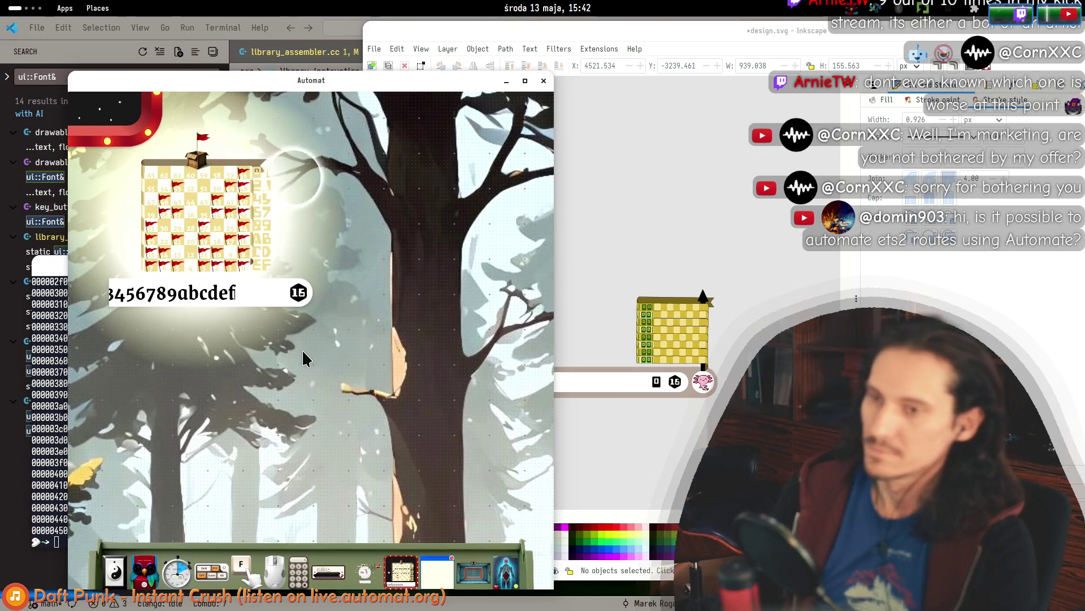
type("o")
key("BackSpace")
type("o")
key("BackSpace")
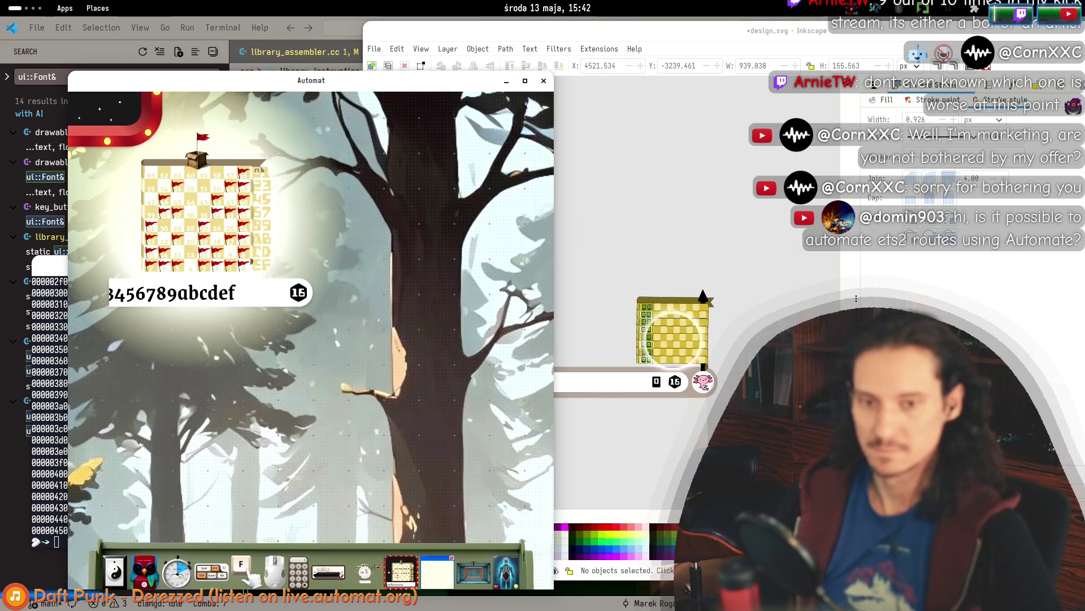
Bring the Inkscape design.svg window back to the front.
left_click(643, 419)
scroll(650, 416, "right", 3)
scroll(667, 404, "left", 2)
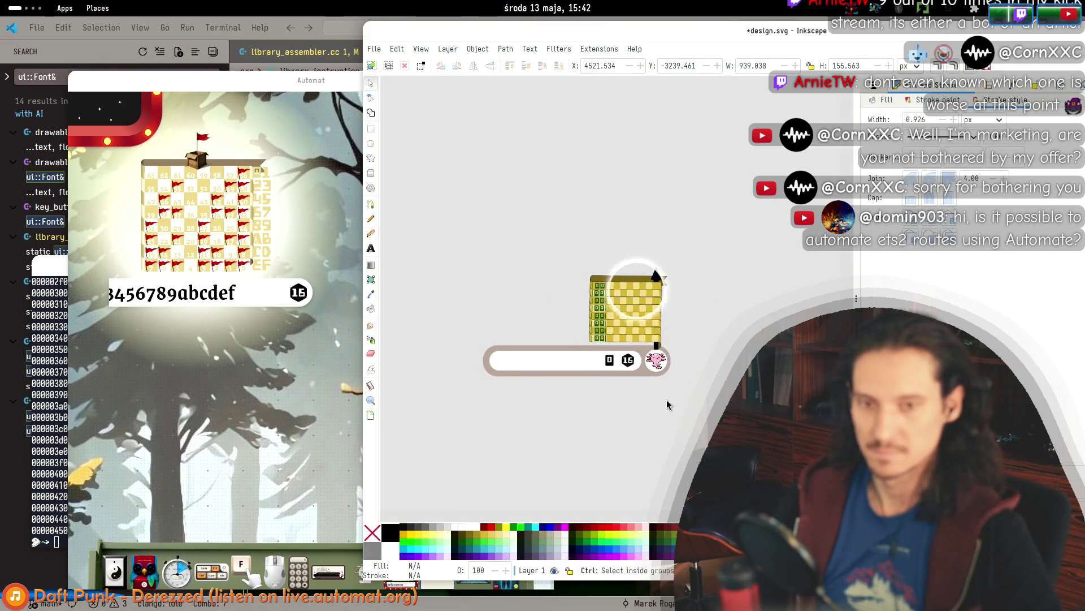
scroll(660, 396, "up", 1)
scroll(660, 396, "left", 3)
left_click_drag(838, 419, 470, 168)
key("Escape")
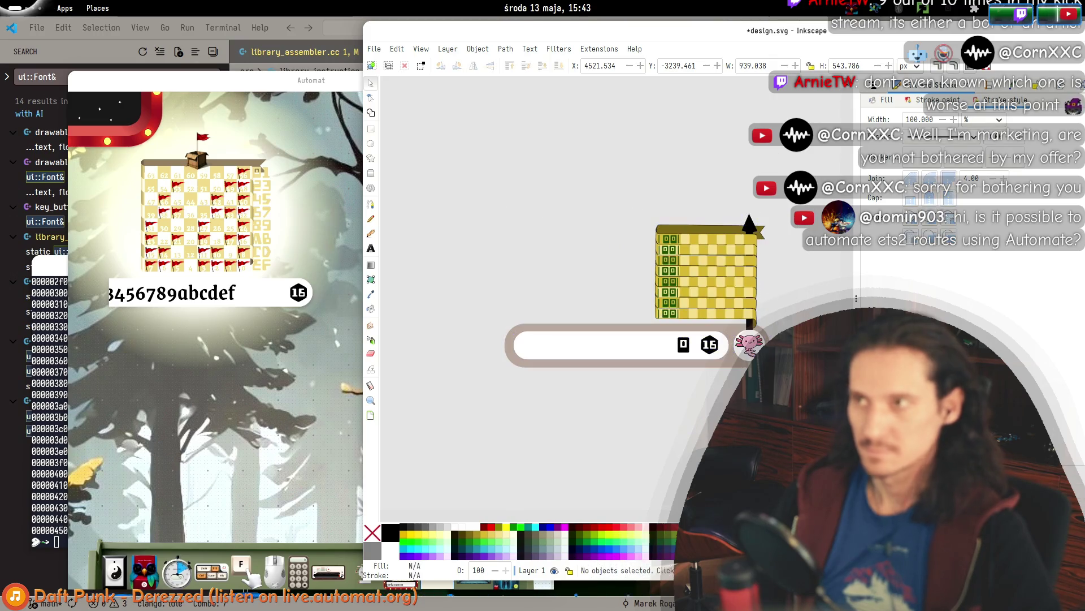
mouse_move(800, 429)
left_mouse_down()
mouse_move(484, 170)
mouse_move(451, 175)
mouse_move(814, 440)
left_mouse_up()
left_click(501, 159)
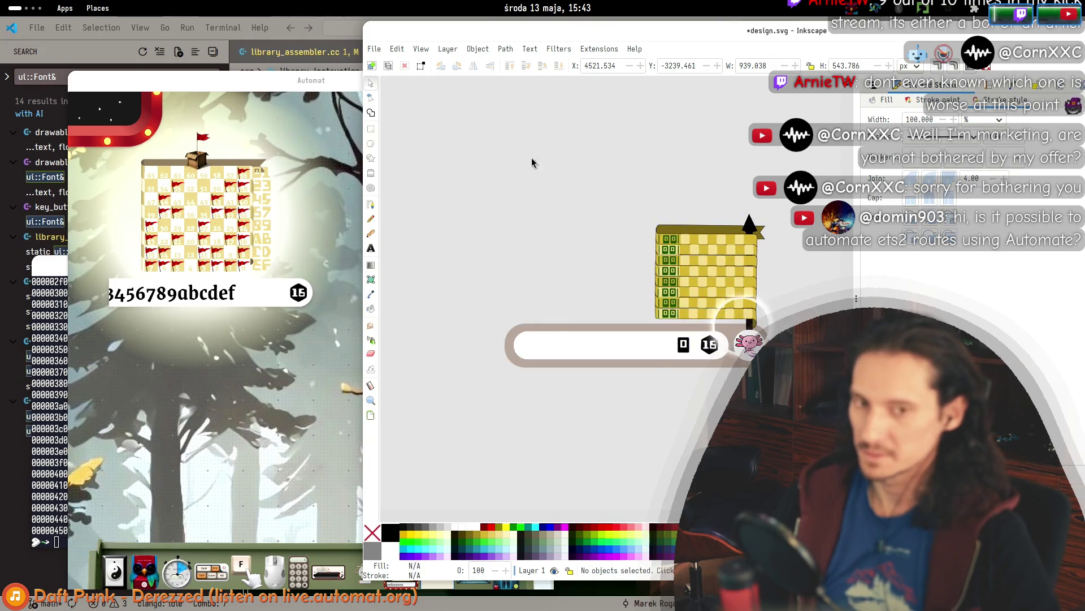
left_click_drag(460, 189, 751, 376)
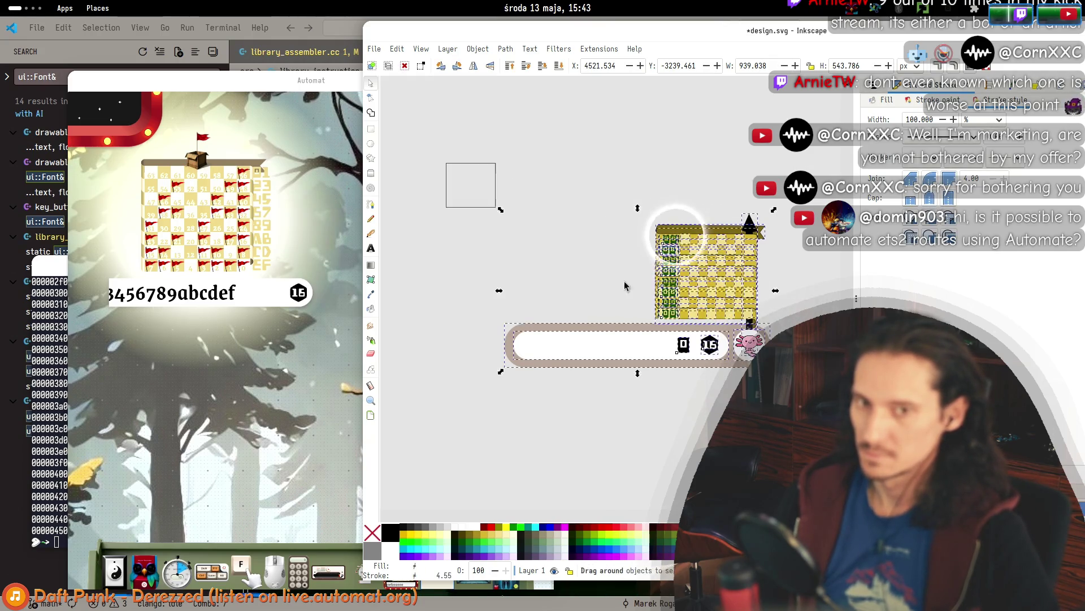
key("Escape")
scroll(705, 378, "right", 3)
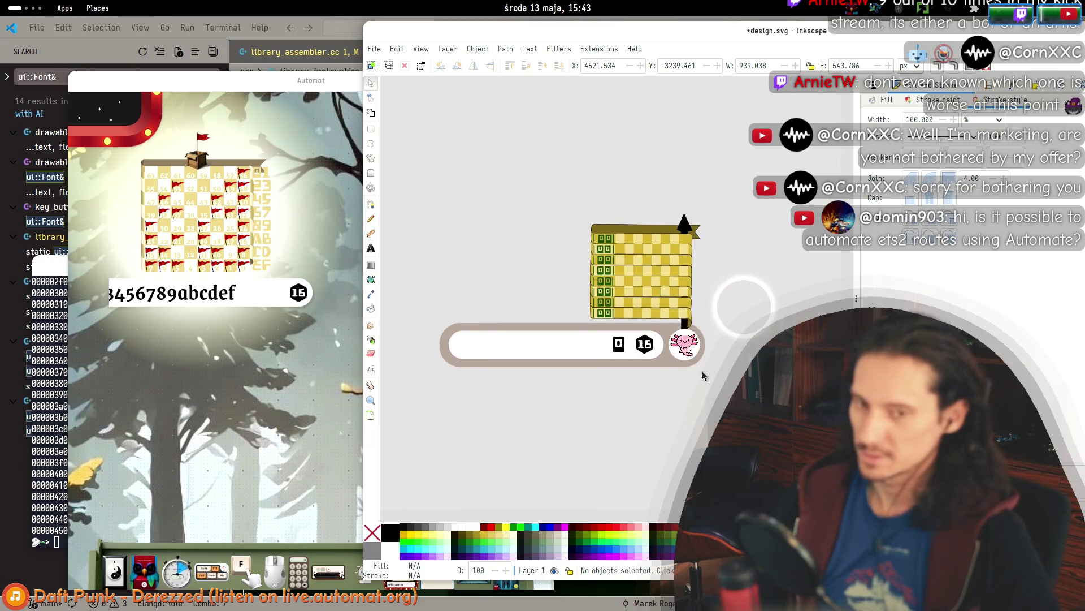
scroll(684, 340, "up", 2)
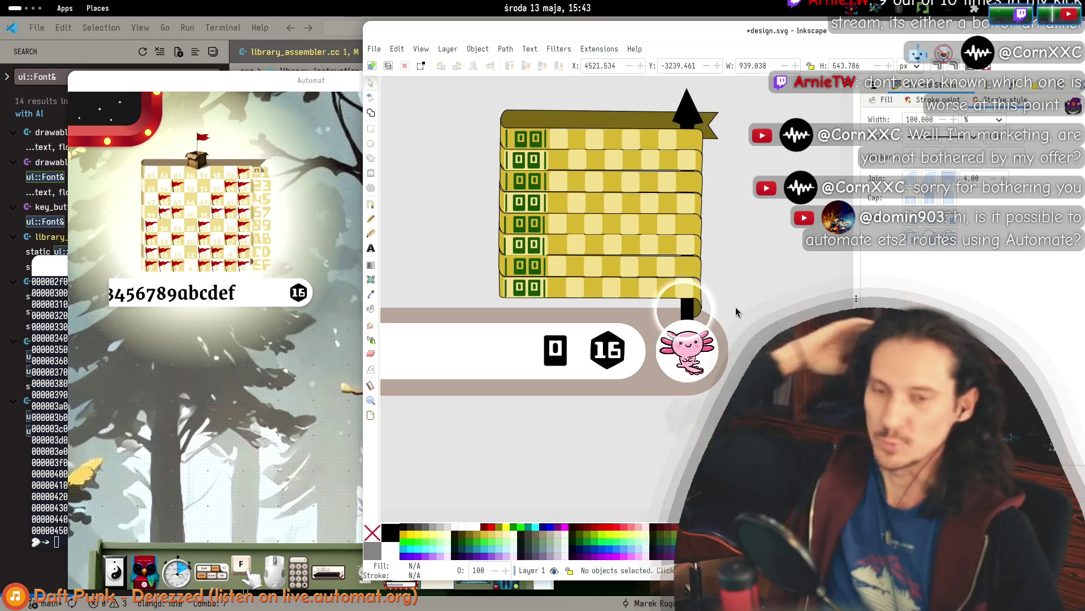
scroll(733, 315, "down", 2, "ctrl")
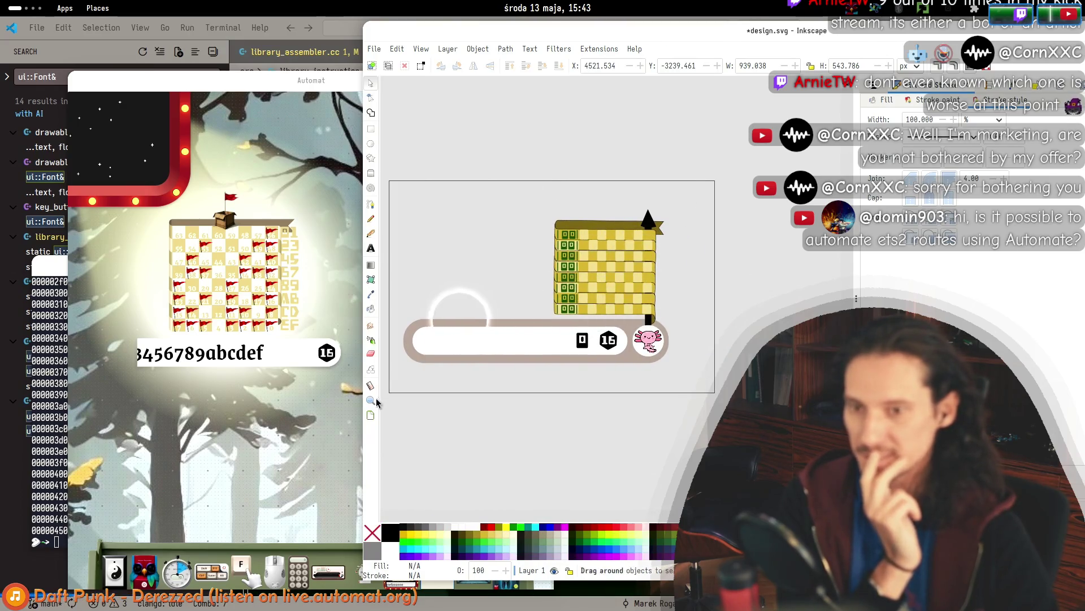
Select the building and text bar together and group the 77 objects with Ctrl+G.
left_click(654, 349)
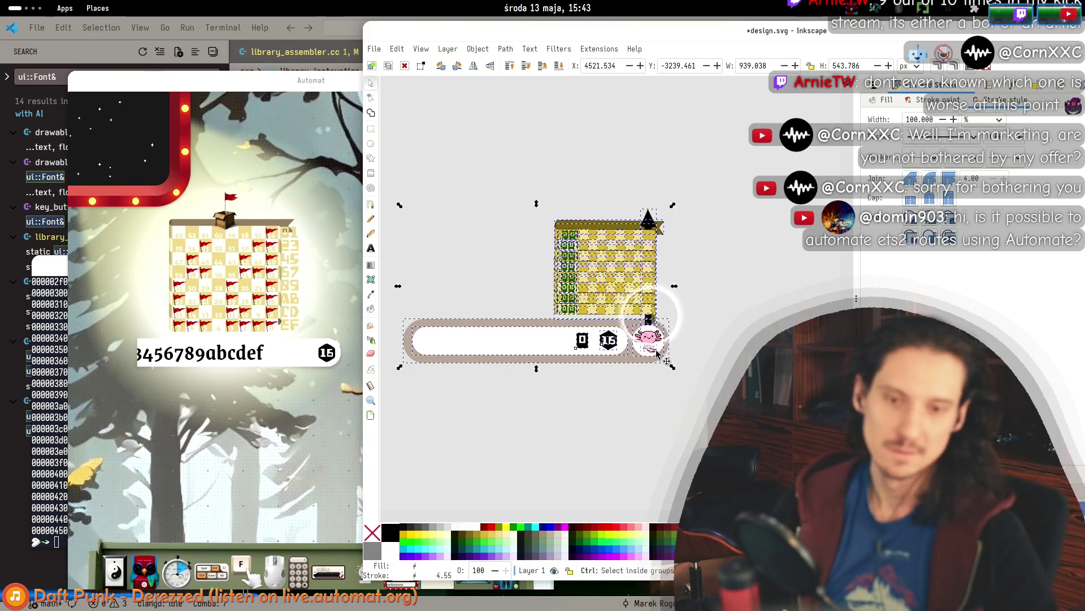
scroll(657, 354, "down", 1)
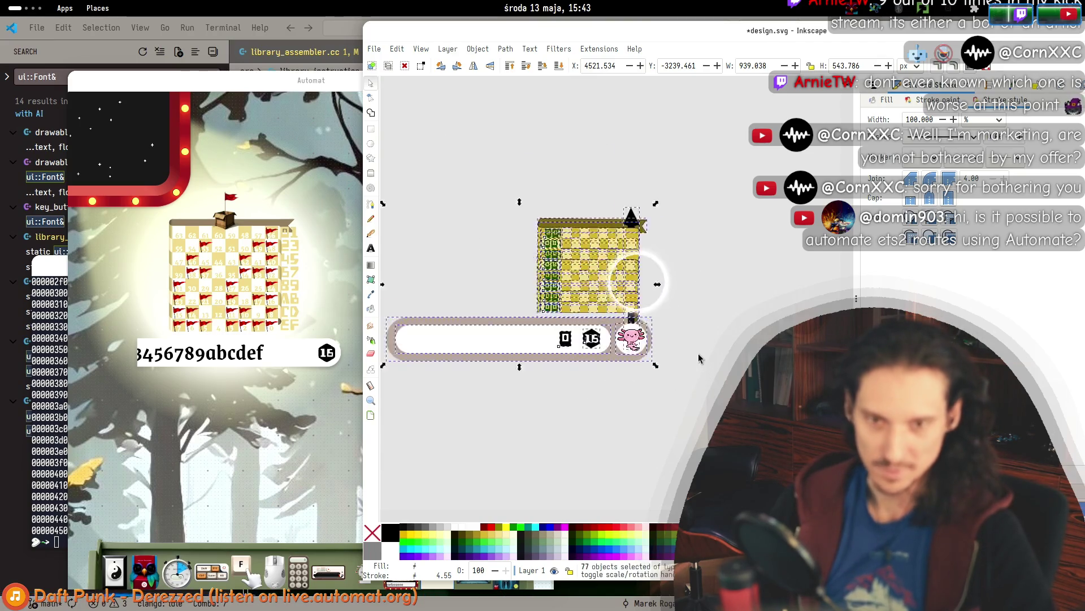
scroll(651, 334, "up", 1)
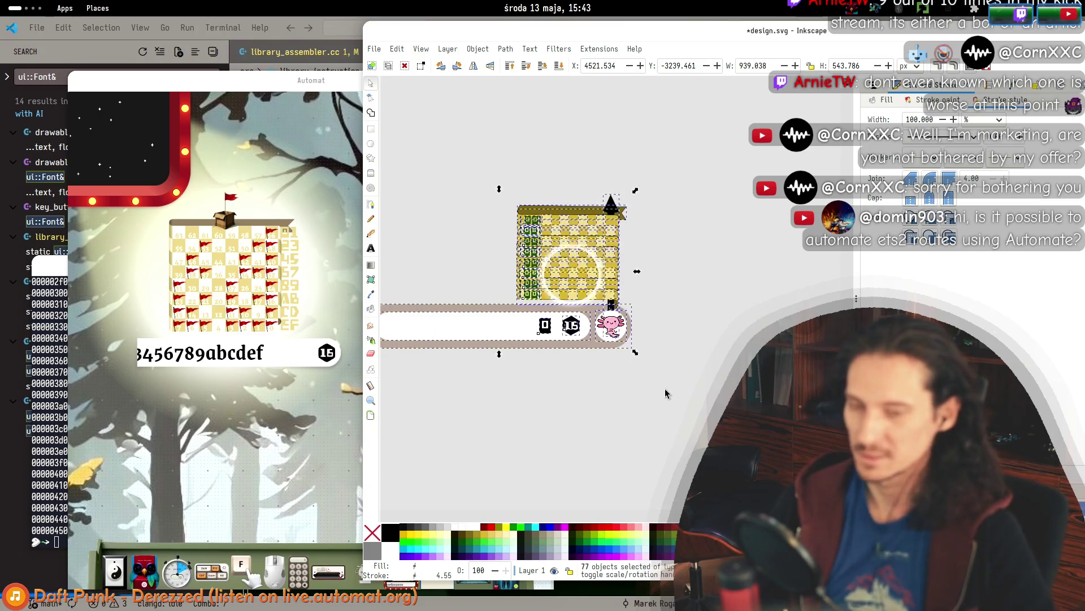
scroll(665, 394, "left", 3)
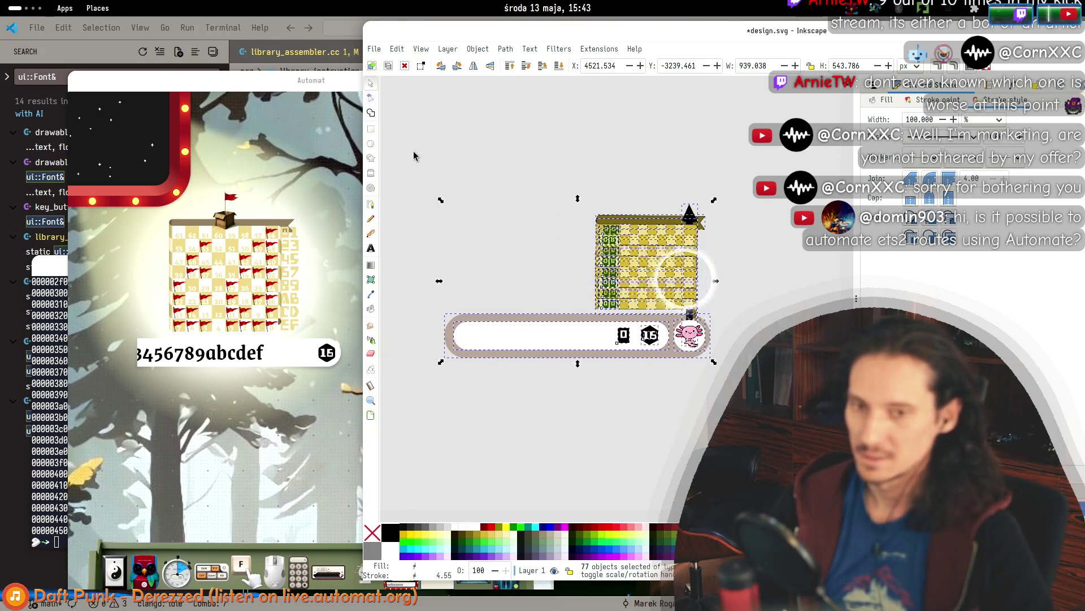
left_click(394, 230)
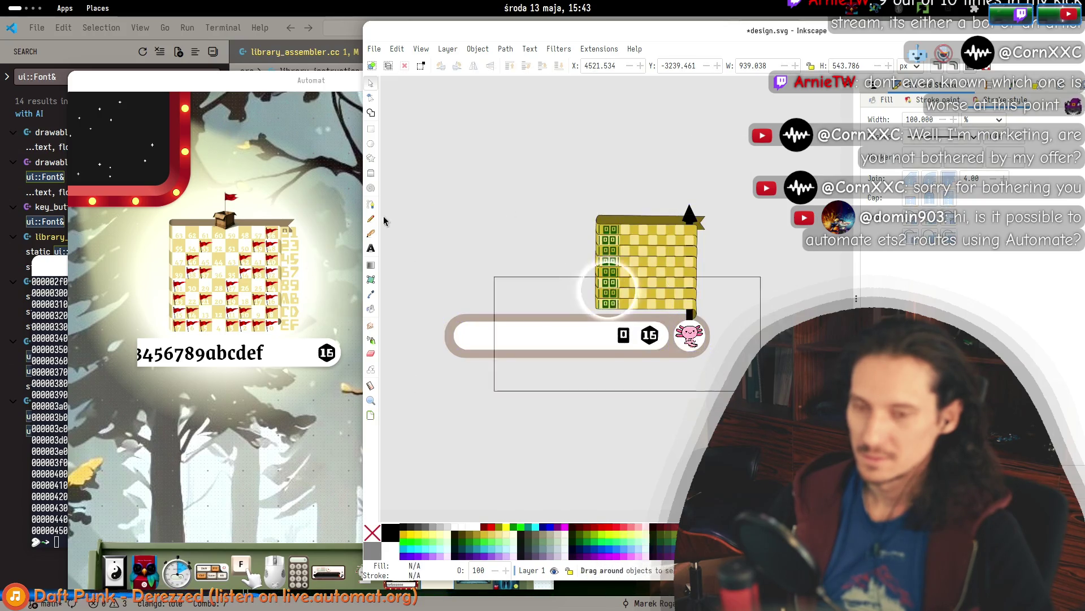
scroll(441, 203, "left", 2)
left_click_drag(492, 174, 769, 367)
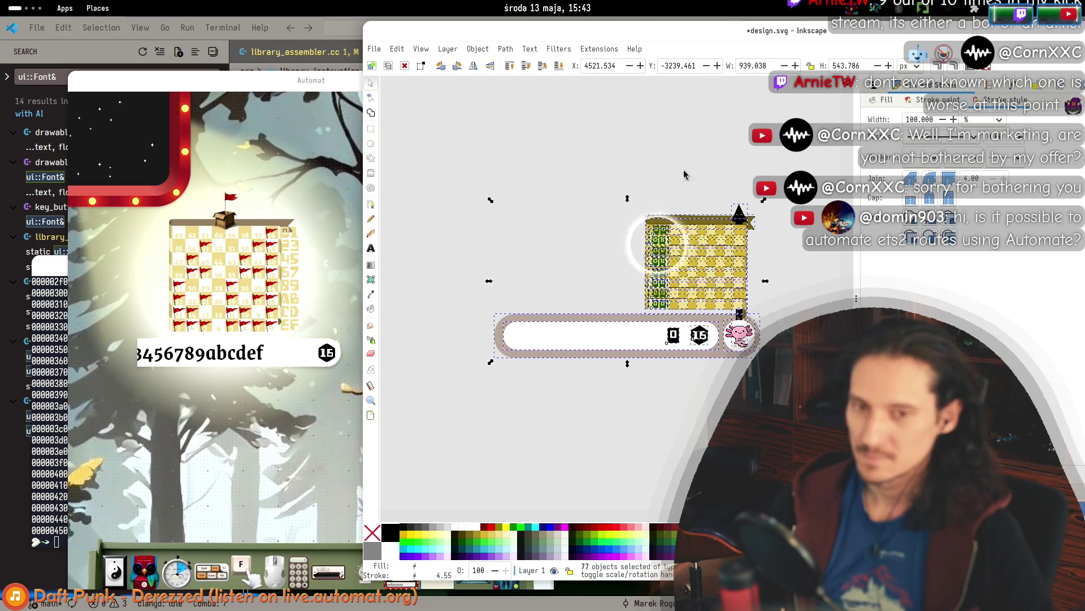
mouse_move(758, 182)
left_mouse_down()
mouse_move(431, 375)
mouse_move(431, 386)
left_mouse_up()
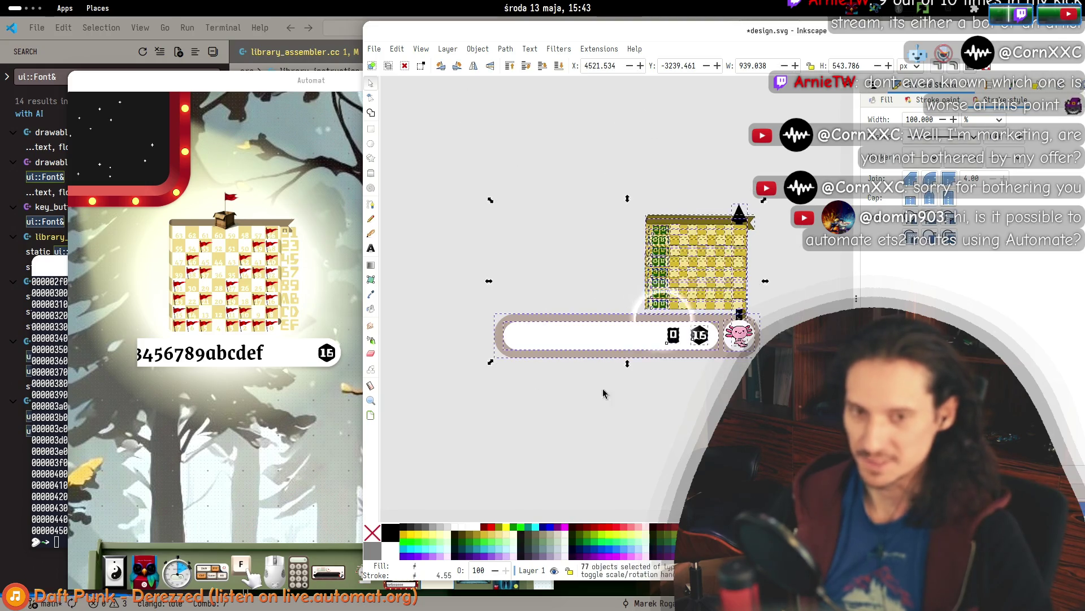
scroll(604, 393, "right", 4)
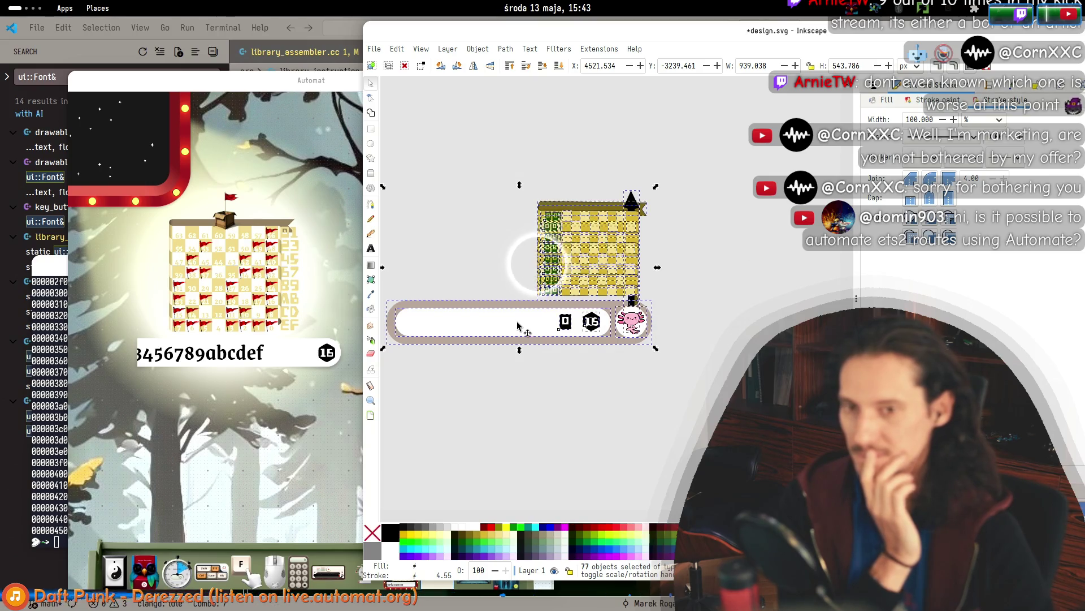
key("ctrl+g")
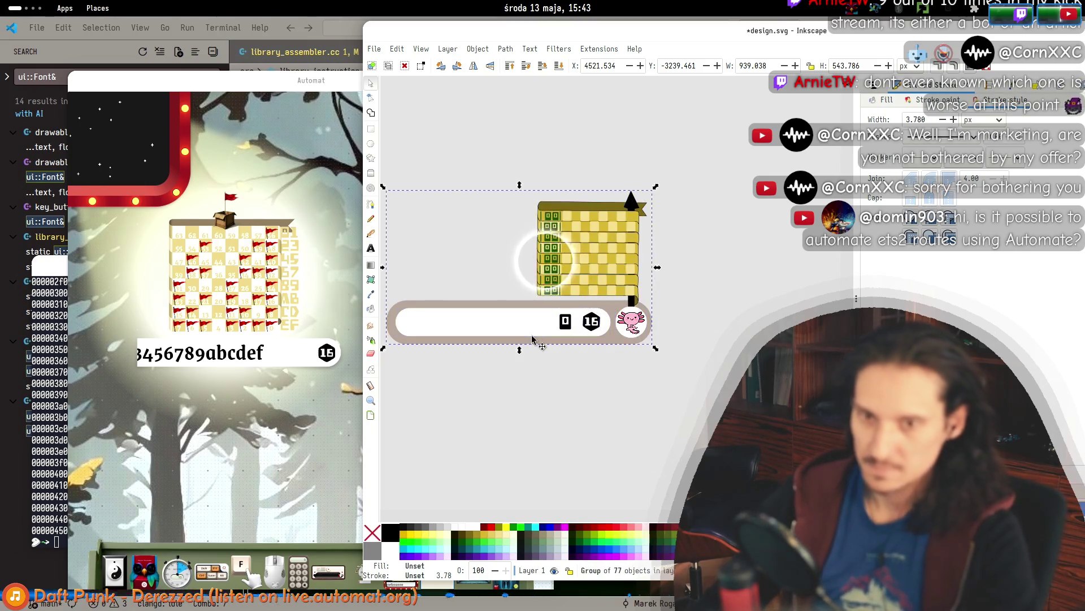
Drag the group's scale handles to resize it to roughly 1020 × 591 px.
left_click(459, 258)
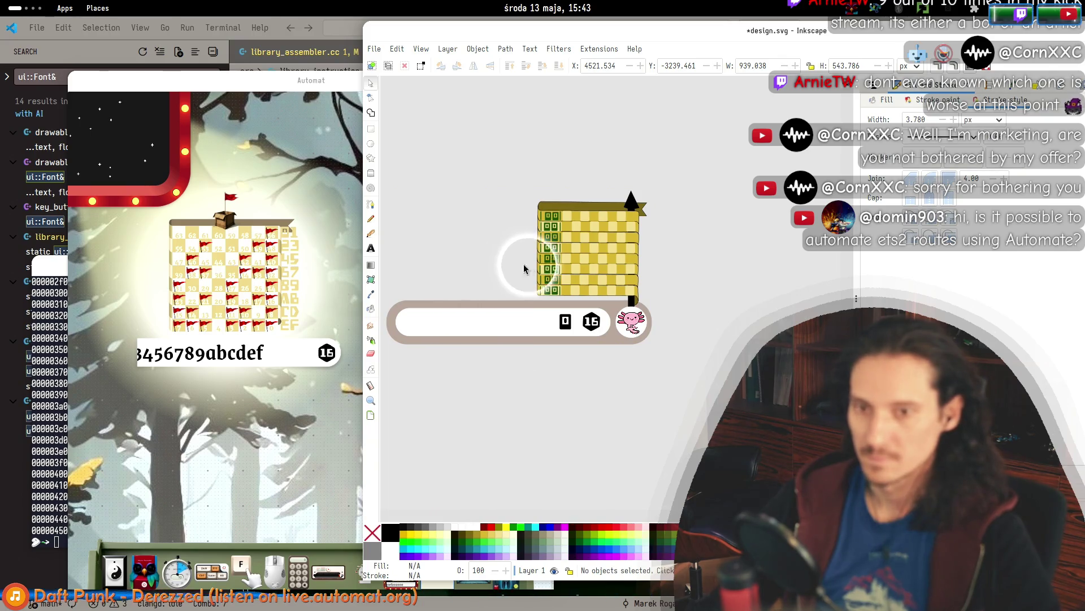
left_click(535, 269)
left_click(554, 200)
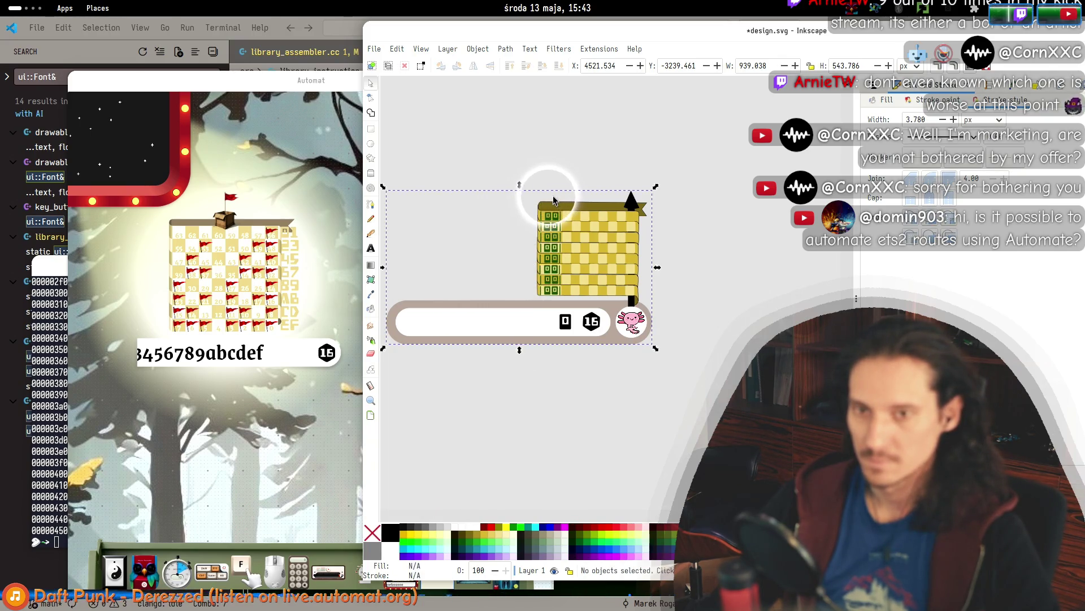
mouse_move(655, 348)
left_mouse_down()
mouse_move(582, 317)
mouse_move(667, 364)
left_mouse_up()
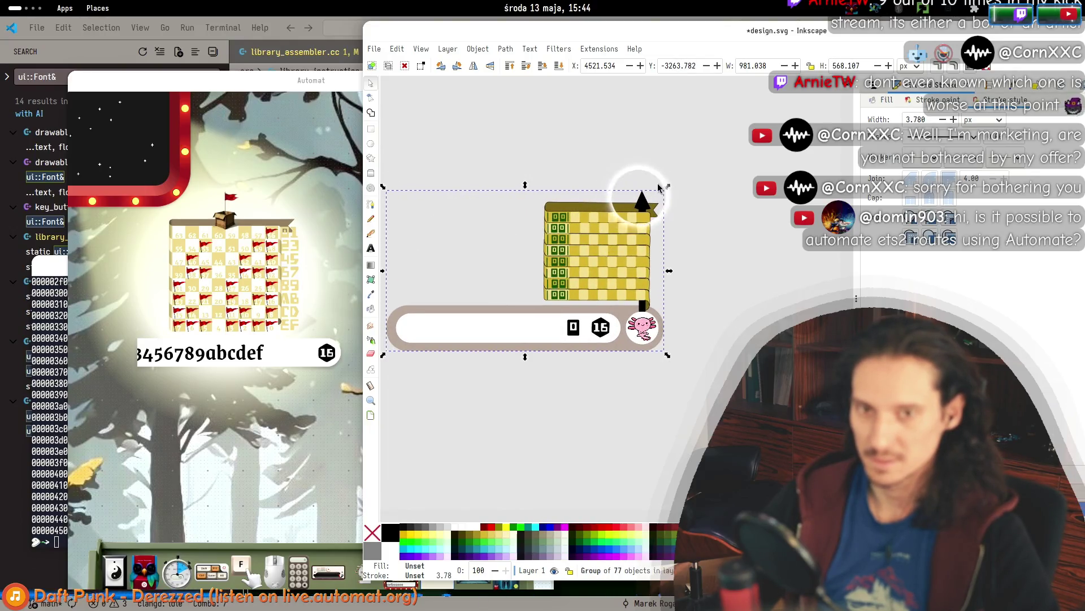
mouse_move(667, 192)
left_mouse_down()
mouse_move(584, 267)
mouse_move(577, 298)
mouse_move(660, 221)
mouse_move(537, 308)
mouse_move(607, 254)
mouse_move(637, 207)
mouse_move(530, 310)
mouse_move(664, 181)
mouse_move(555, 315)
mouse_move(673, 182)
left_mouse_up()
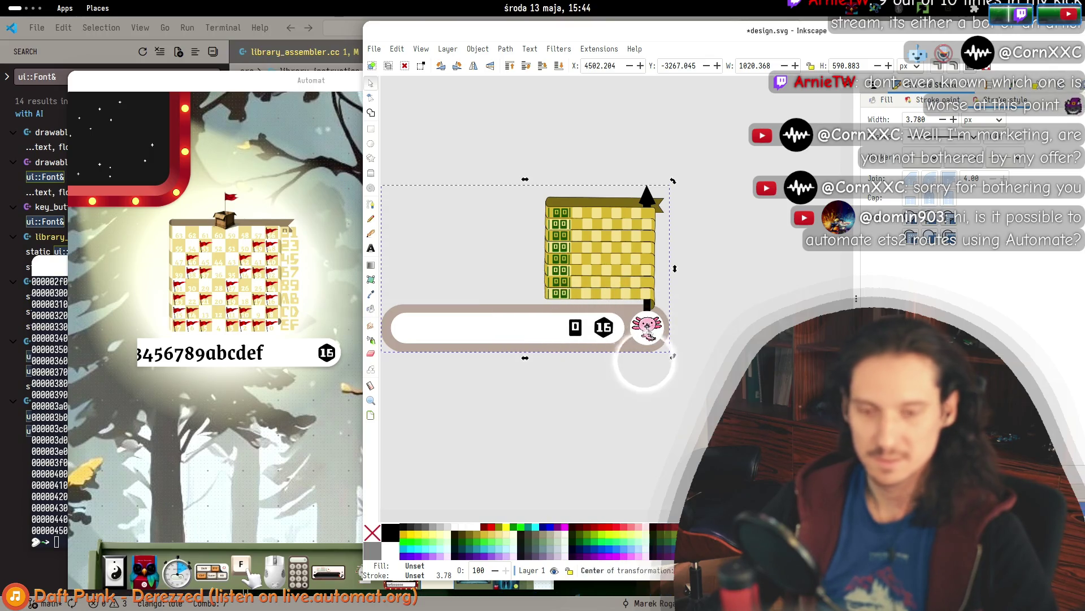
Rescale the building-and-bar group with its corner handles to about 1016 × 589 px.
left_click(664, 305)
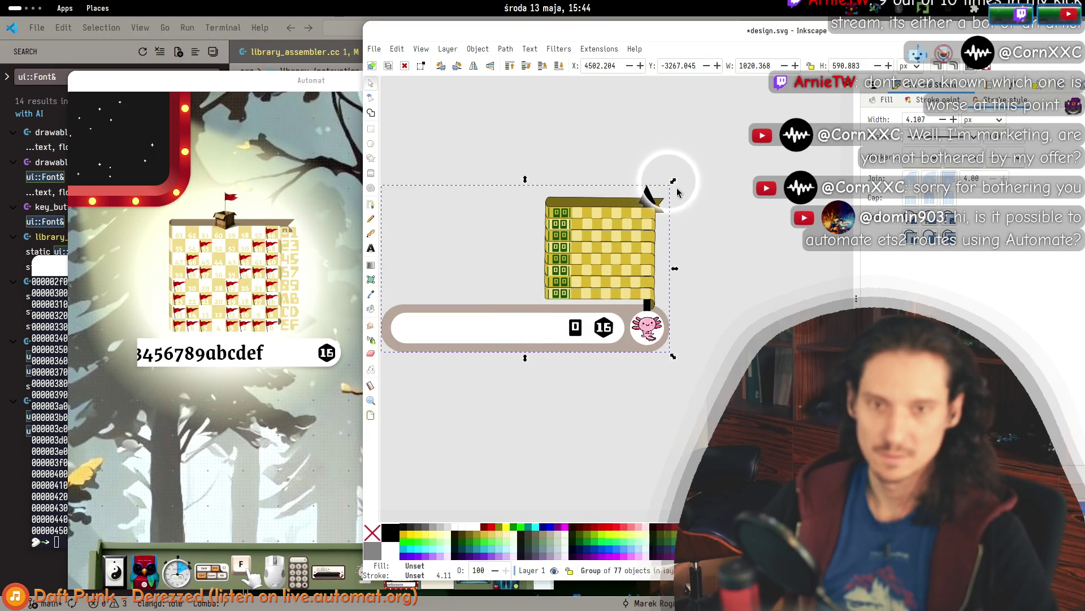
mouse_move(673, 182)
left_mouse_down()
mouse_move(635, 223)
mouse_move(684, 213)
mouse_move(541, 216)
left_mouse_up()
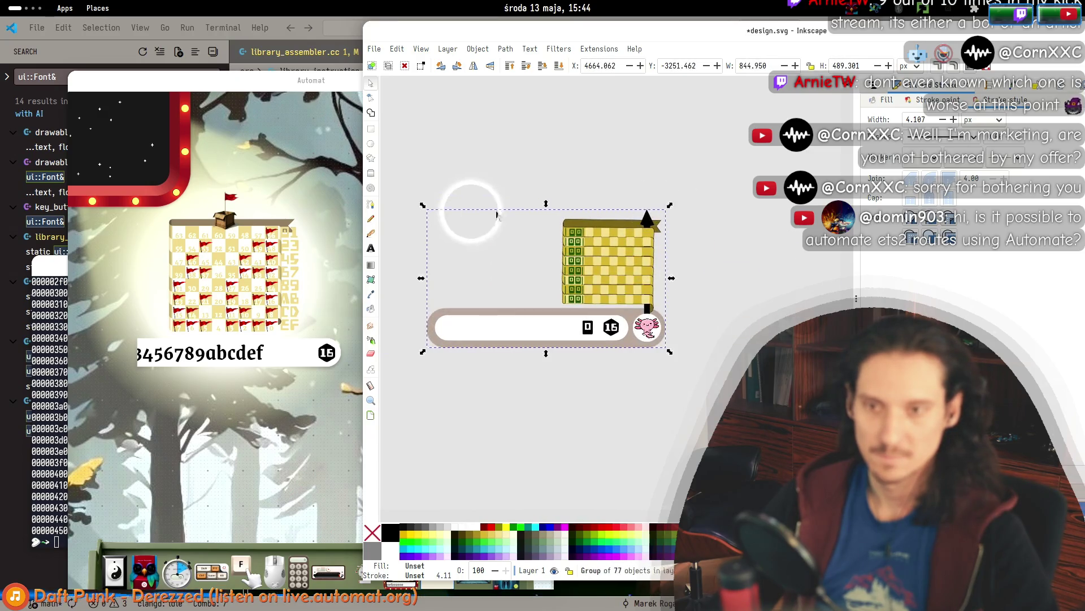
mouse_move(429, 211)
left_mouse_down()
mouse_move(573, 301)
mouse_move(419, 185)
mouse_move(673, 359)
mouse_move(393, 141)
mouse_move(518, 246)
mouse_move(588, 283)
mouse_move(427, 163)
mouse_move(634, 334)
mouse_move(419, 176)
mouse_move(622, 308)
mouse_move(455, 201)
mouse_move(601, 316)
mouse_move(448, 181)
mouse_move(571, 250)
mouse_move(639, 327)
mouse_move(453, 179)
mouse_move(635, 315)
mouse_move(618, 308)
left_mouse_up()
mouse_move(557, 272)
left_mouse_down()
mouse_move(441, 199)
mouse_move(615, 320)
mouse_move(455, 205)
mouse_move(650, 317)
mouse_move(450, 199)
mouse_move(567, 279)
mouse_move(469, 203)
mouse_move(622, 300)
mouse_move(460, 191)
mouse_move(400, 134)
mouse_move(465, 182)
left_mouse_up()
left_click(656, 420)
scroll(547, 369, "right", 2)
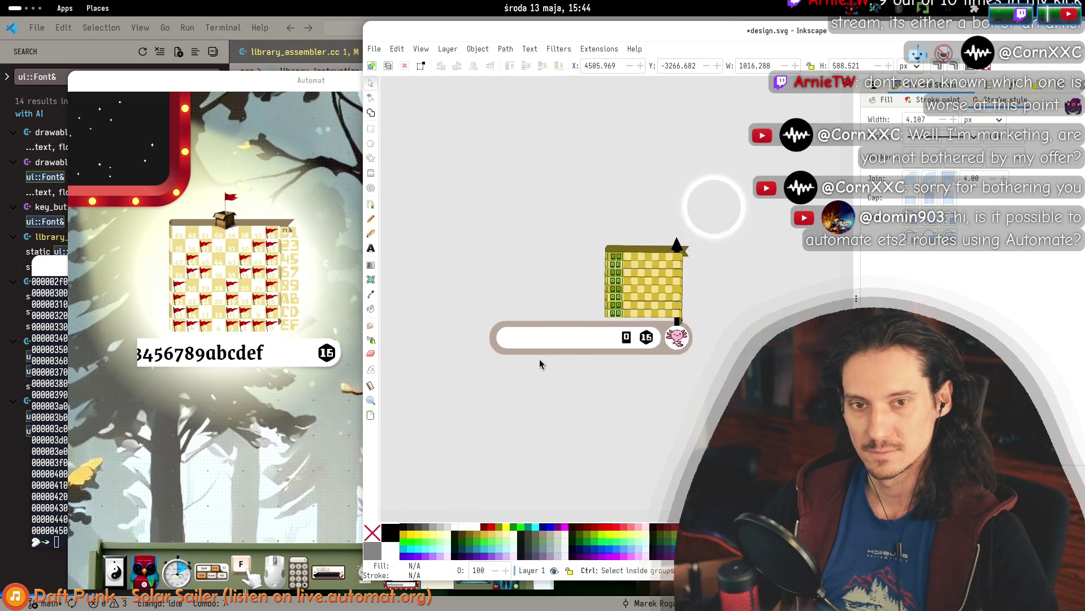
scroll(713, 265, "up", 2)
scroll(712, 262, "down", 2)
scroll(711, 262, "up", 2)
scroll(786, 277, "up", 1)
scroll(787, 276, "left", 1)
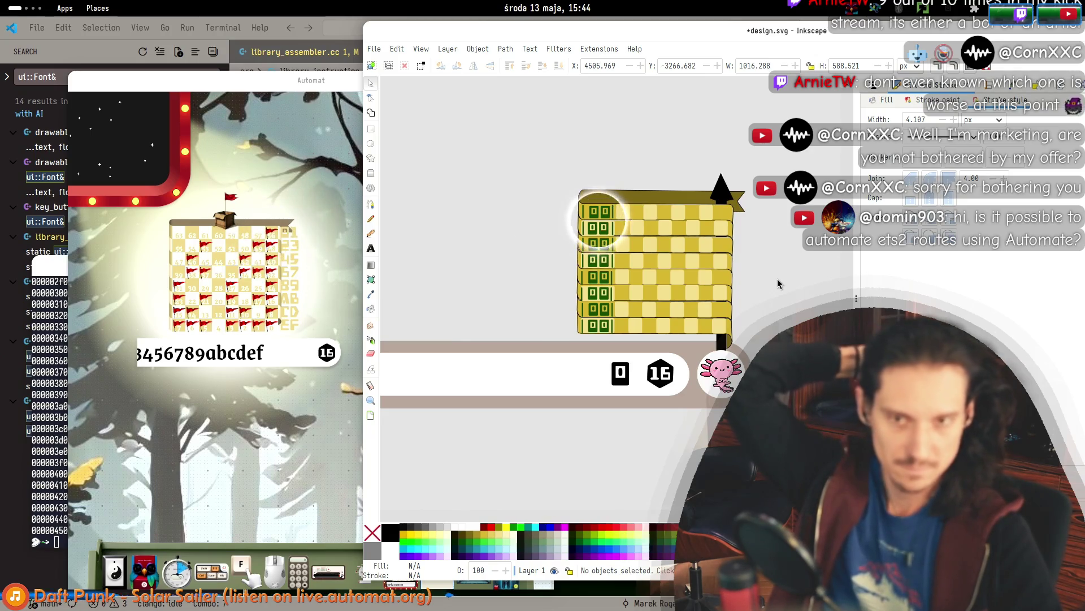
left_click(608, 221)
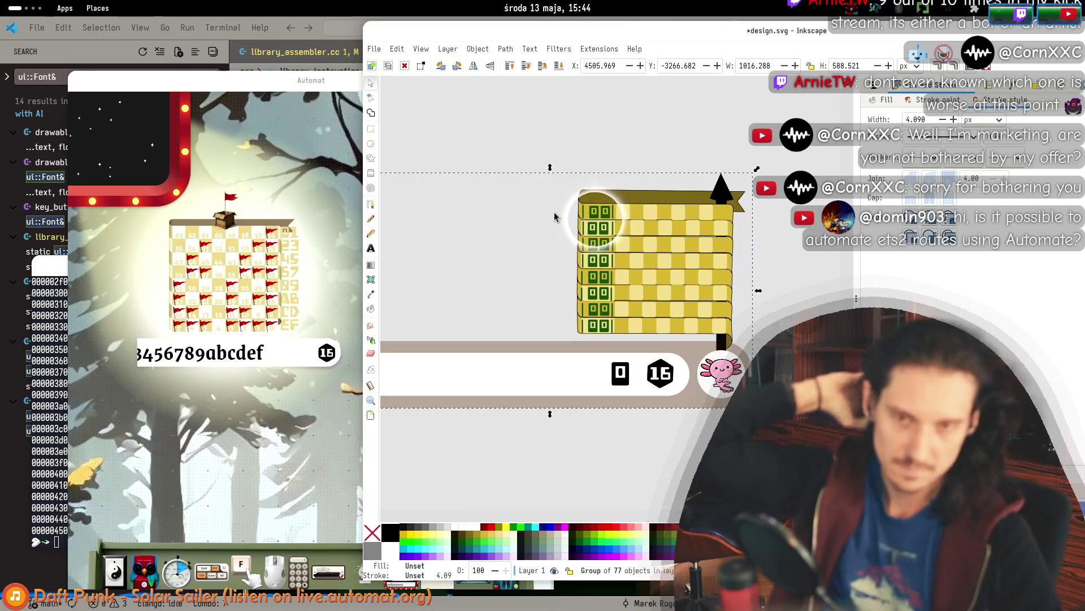
Enter the group, select the eight 00 window tiles in the left column, and fill them red.
double_click(618, 213)
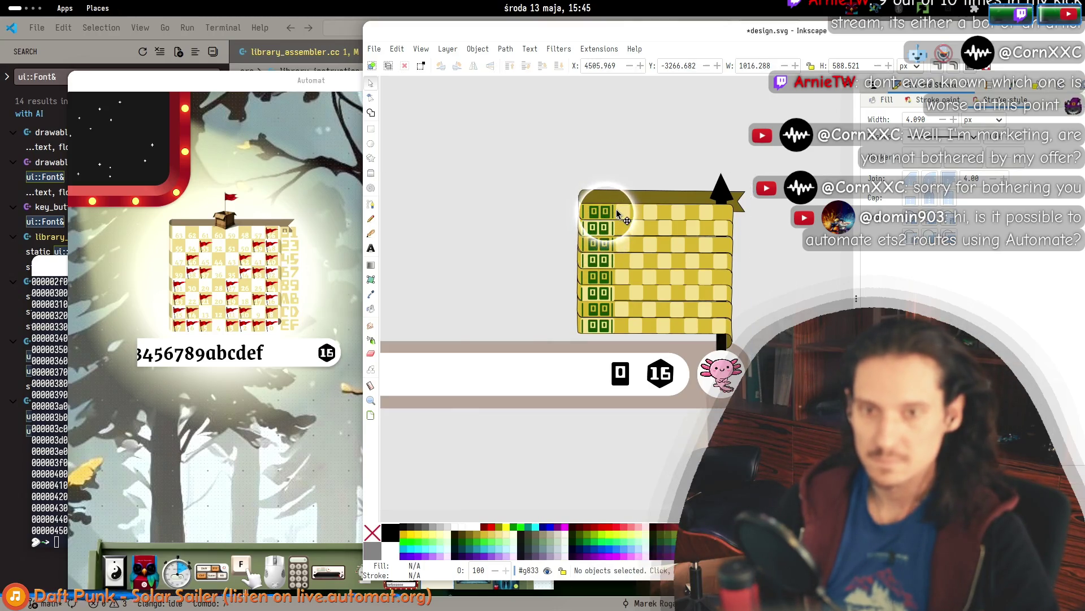
left_click(606, 211)
scroll(608, 226, "up", 3, "ctrl")
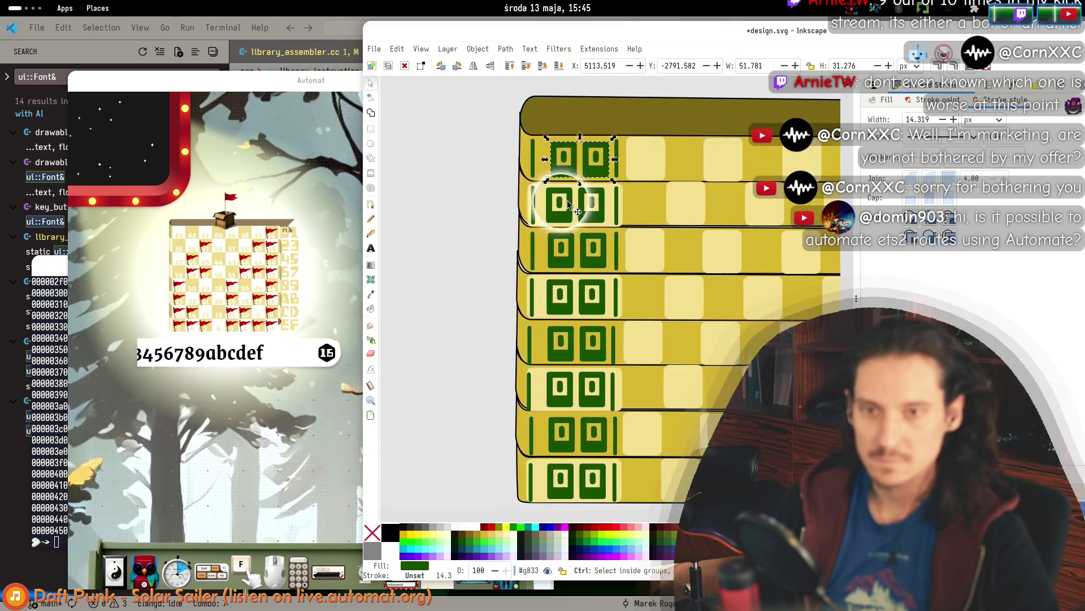
mouse_move(478, 101)
left_mouse_down()
mouse_move(599, 452)
mouse_move(631, 509)
left_mouse_up()
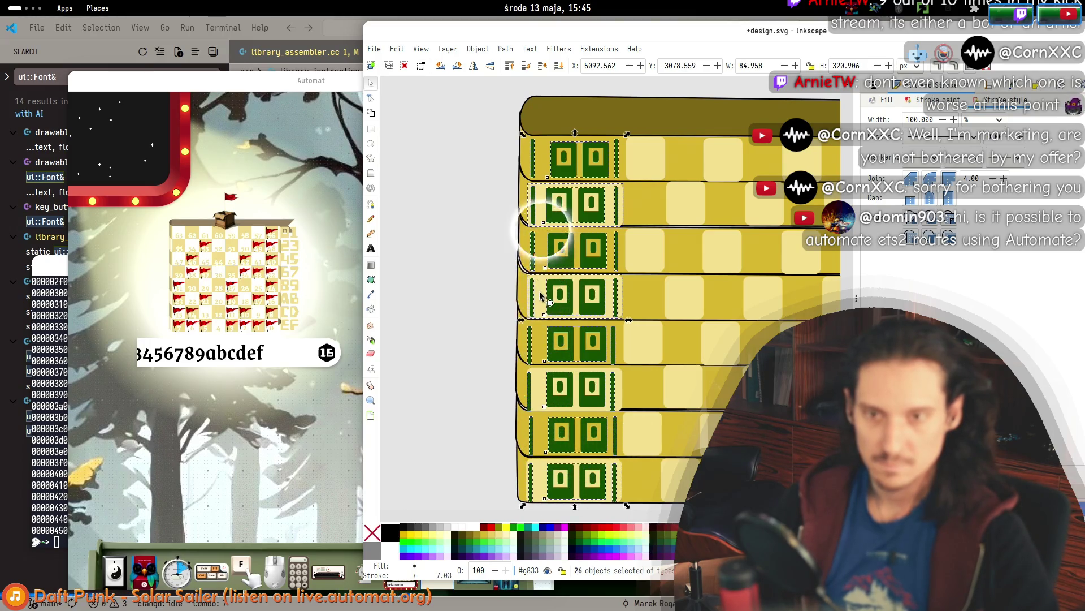
left_click(541, 203, "shift")
scroll(460, 249, "down", 2)
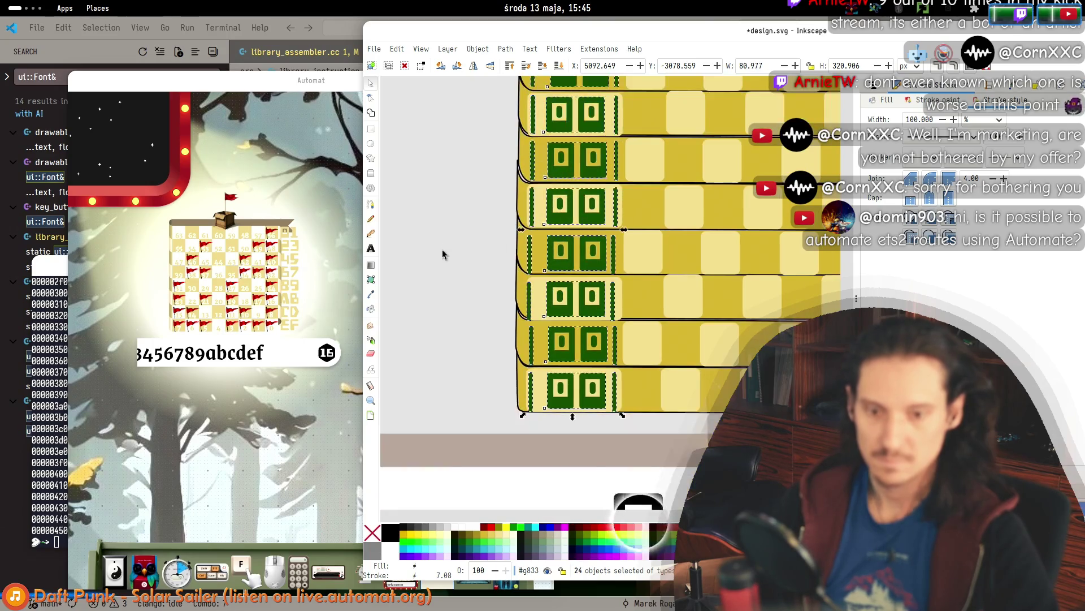
left_click(597, 530)
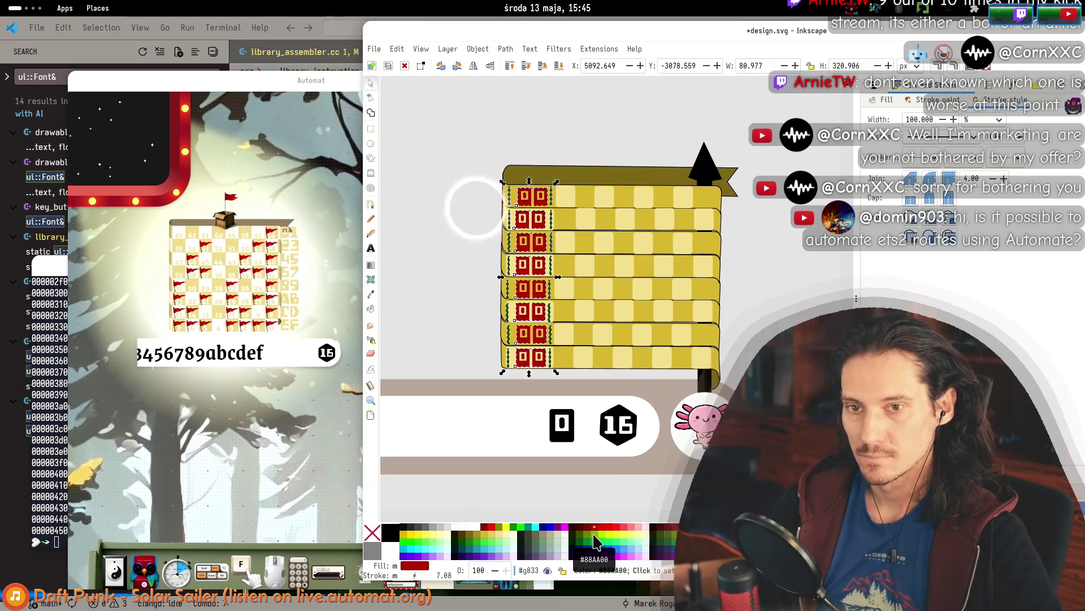
Make the window tiles maroon #800000 and the thin strips beside them dark red #AA0000.
left_click(590, 531)
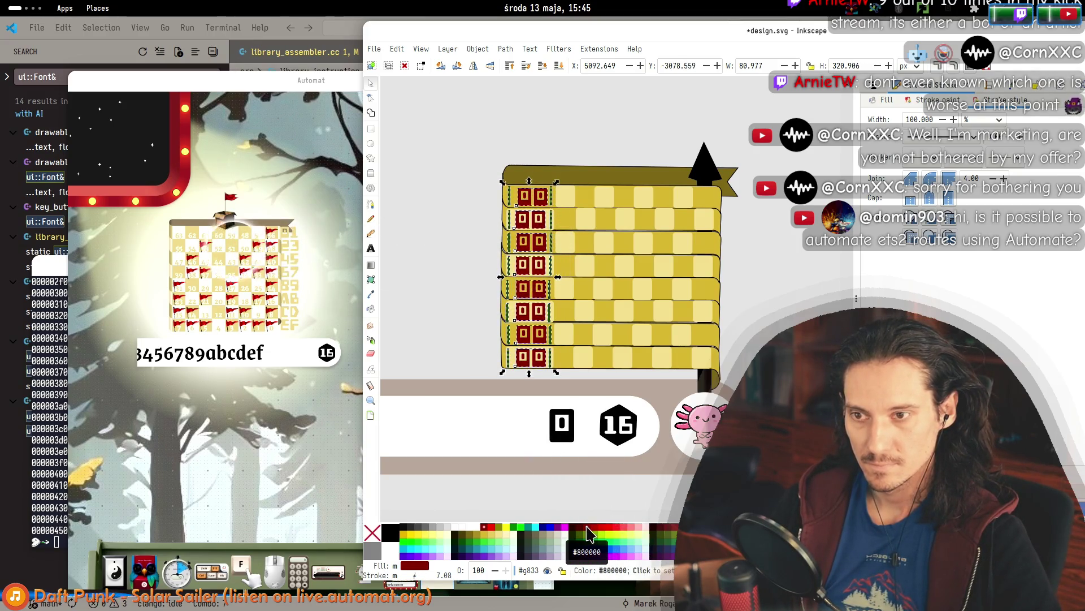
left_click_drag(460, 131, 514, 383)
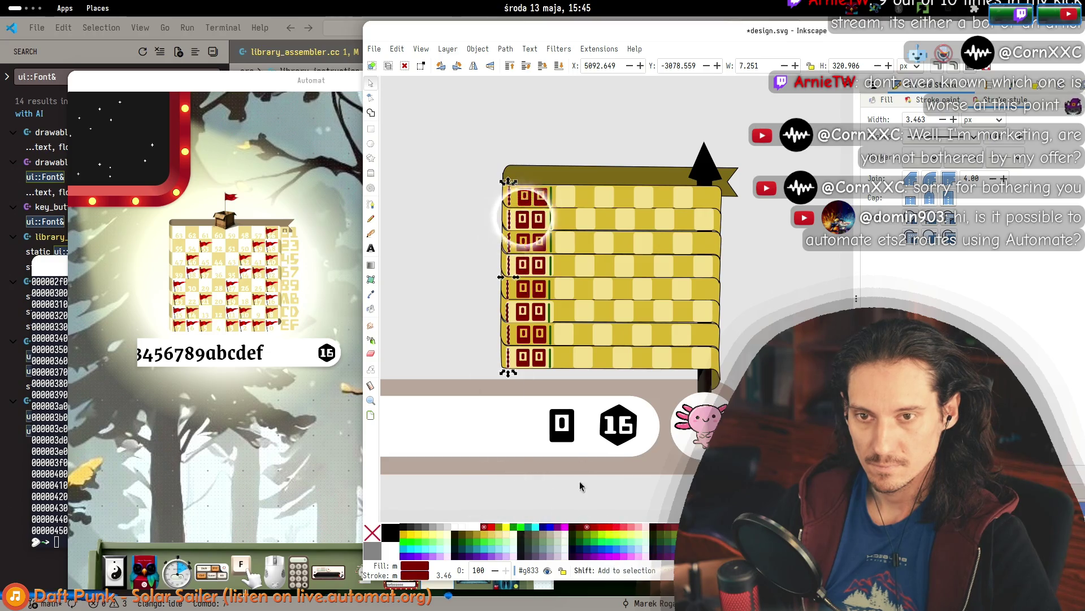
mouse_move(571, 151)
left_mouse_down()
mouse_move(556, 187)
mouse_move(546, 380)
left_mouse_up()
left_click(591, 532, "shift")
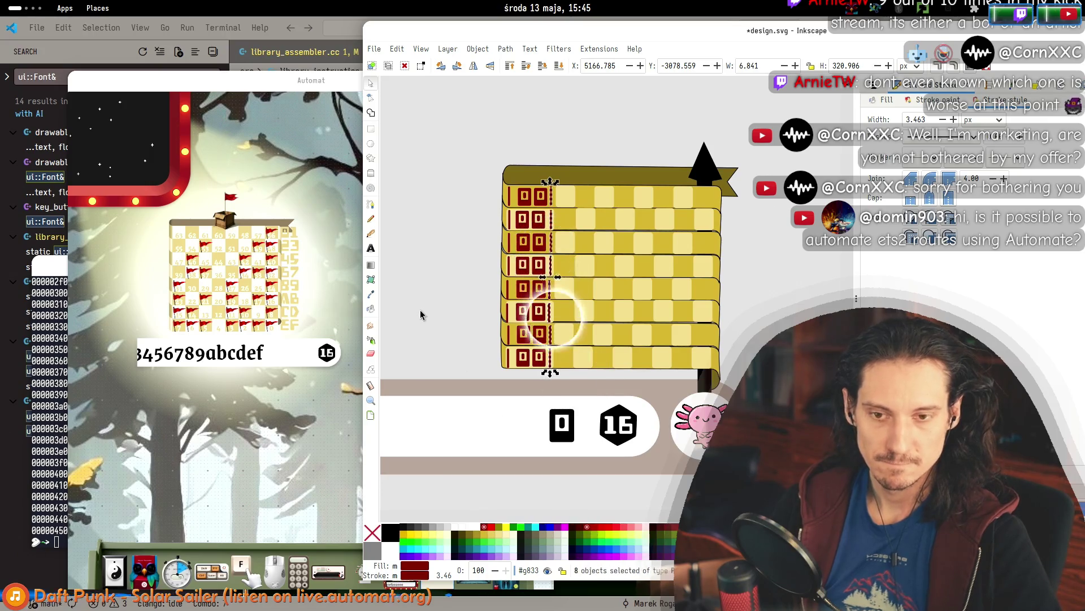
left_click(427, 294)
Select the column of window tiles again.
left_click_drag(425, 306, 514, 347)
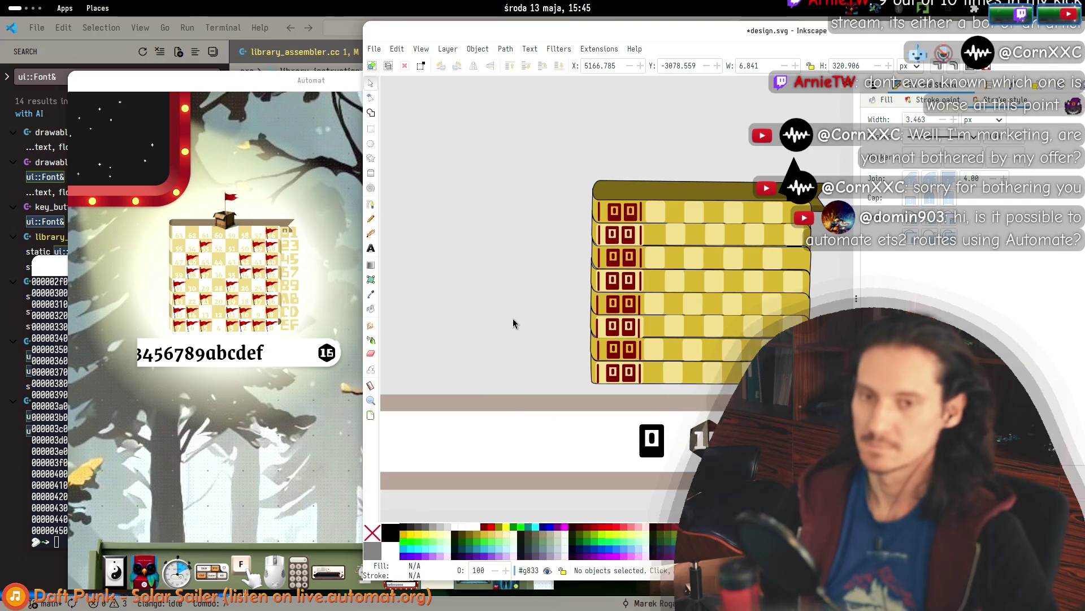
scroll(543, 323, "down", 3)
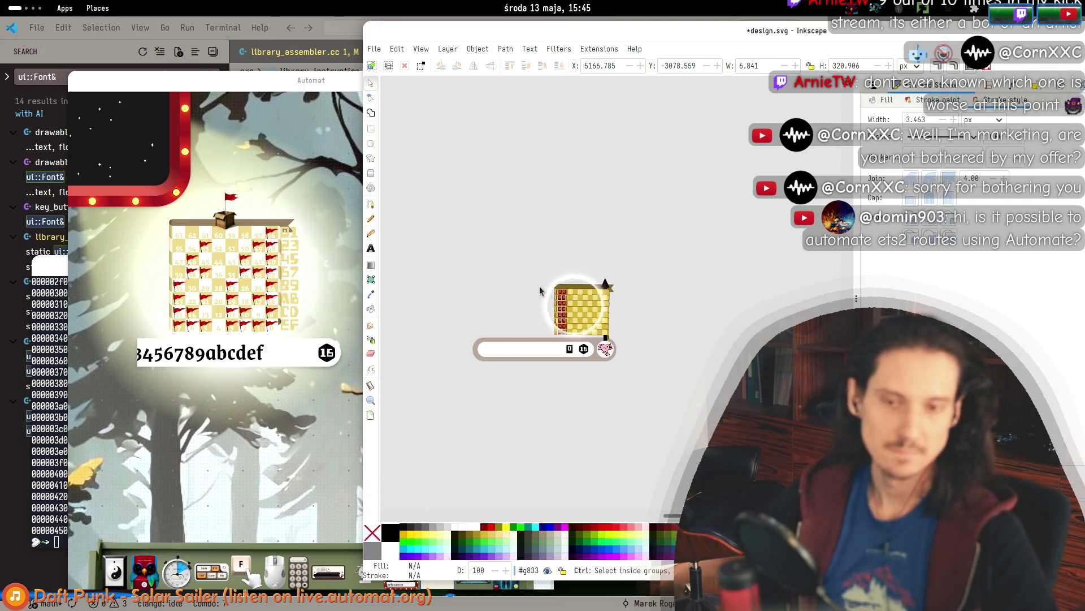
scroll(540, 291, "up", 3)
scroll(422, 242, "down", 3)
scroll(694, 375, "up", 3)
scroll(560, 315, "up", 1)
scroll(559, 315, "down", 1)
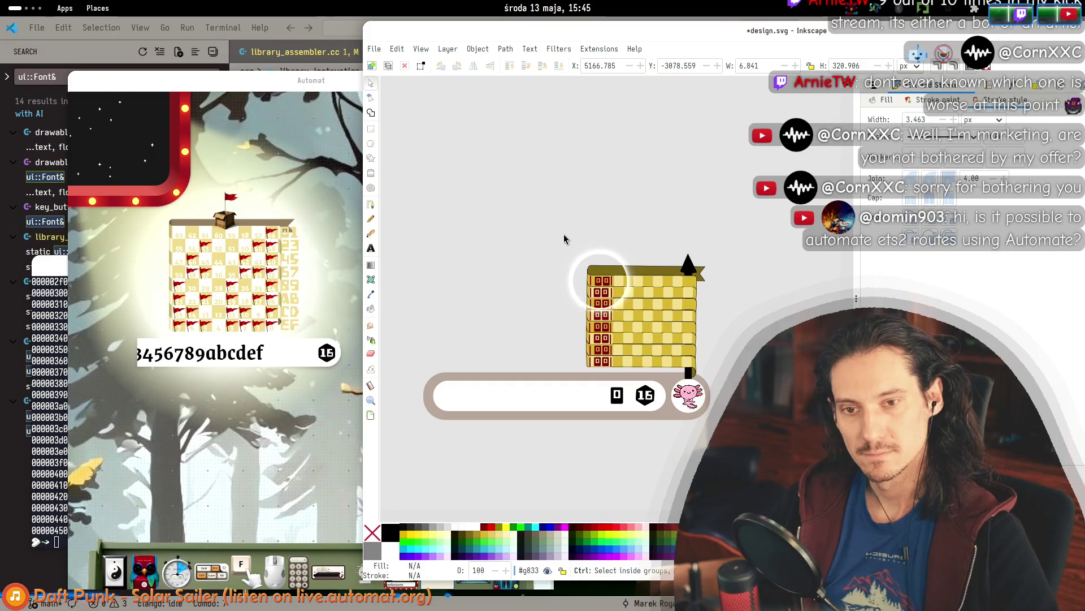
scroll(597, 315, "up", 2)
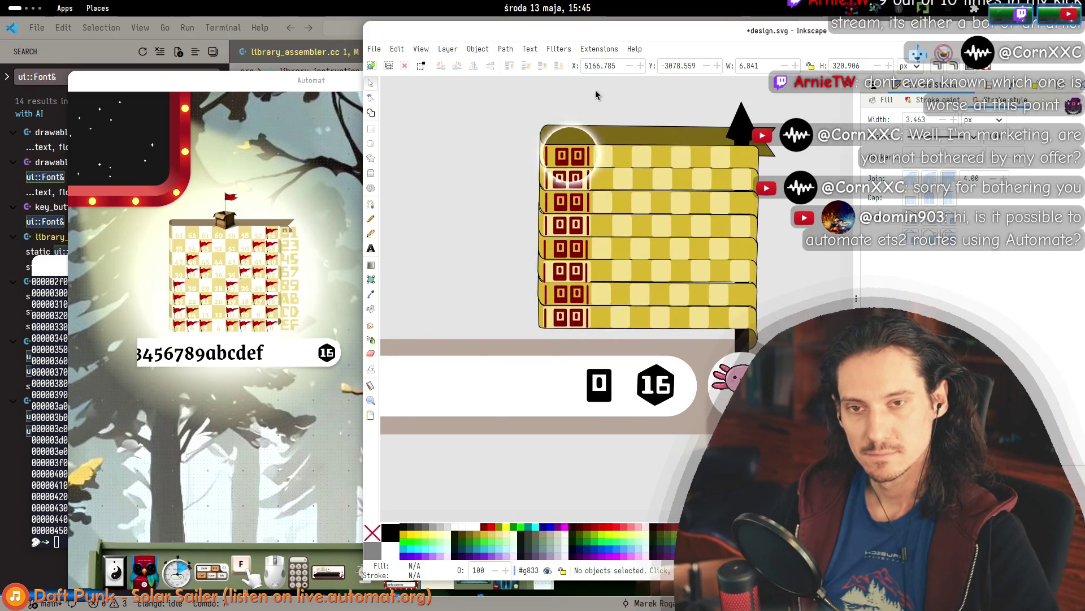
mouse_move(606, 94)
left_mouse_down()
mouse_move(576, 303)
mouse_move(552, 344)
left_mouse_up()
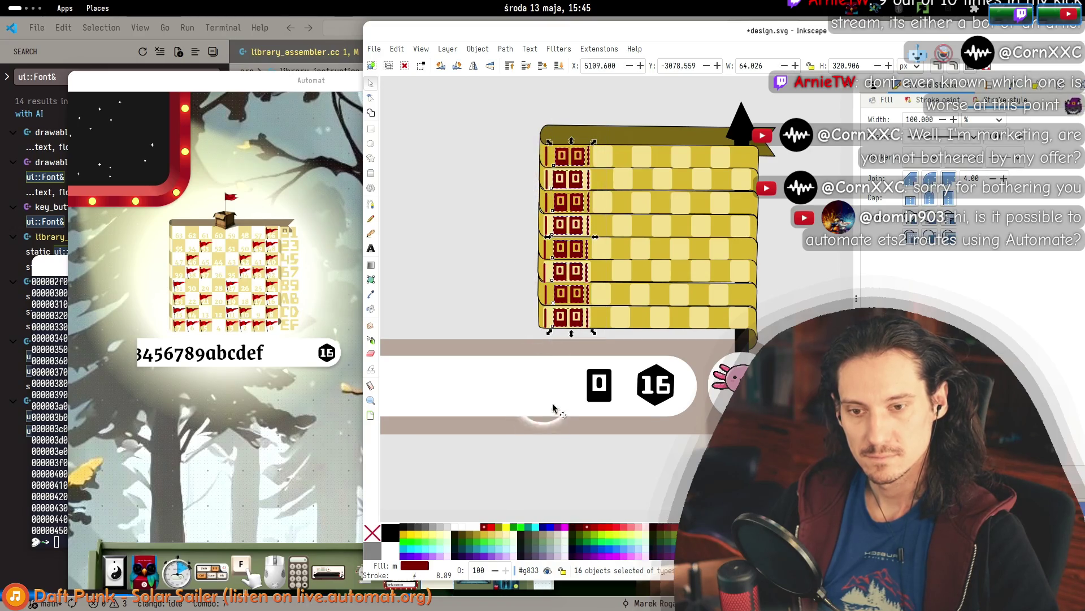
Fill the selected window tiles black, then briefly select and deselect the red strips.
left_click(390, 537)
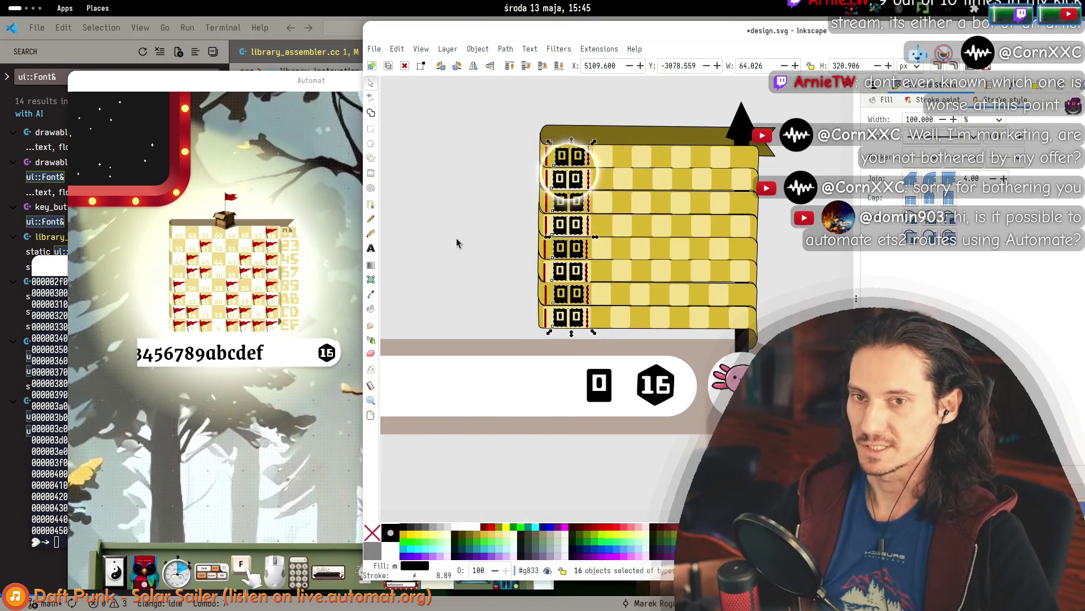
key("Escape")
mouse_move(602, 107)
left_mouse_down()
mouse_move(583, 203)
mouse_move(581, 343)
left_mouse_up()
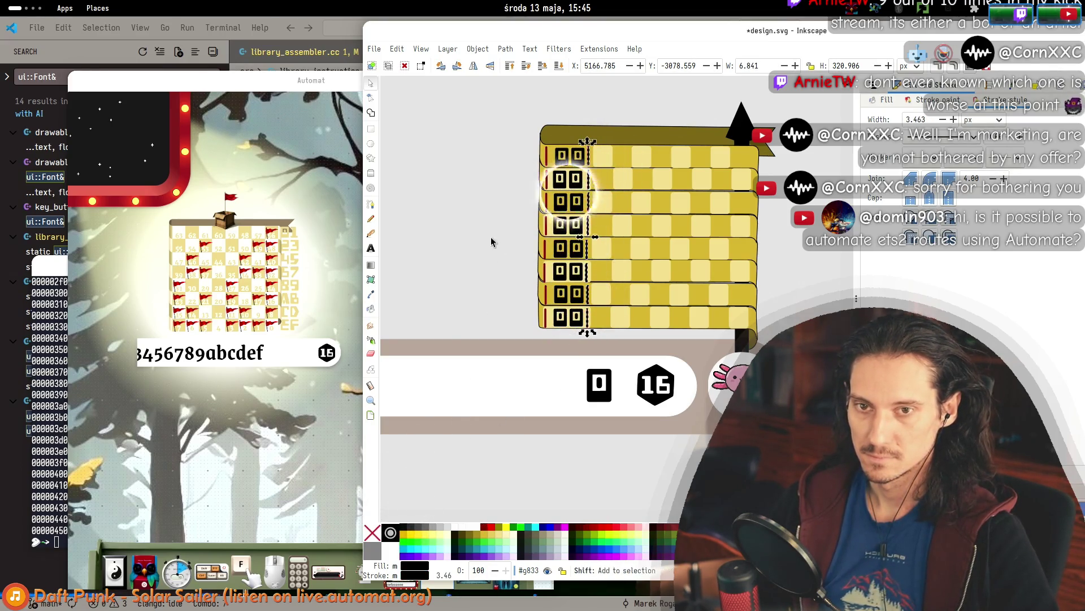
left_click_drag(552, 136, 538, 365)
key("Escape")
Select the whole widget drawing and move it up and to the left on the page.
scroll(714, 300, "down", 3)
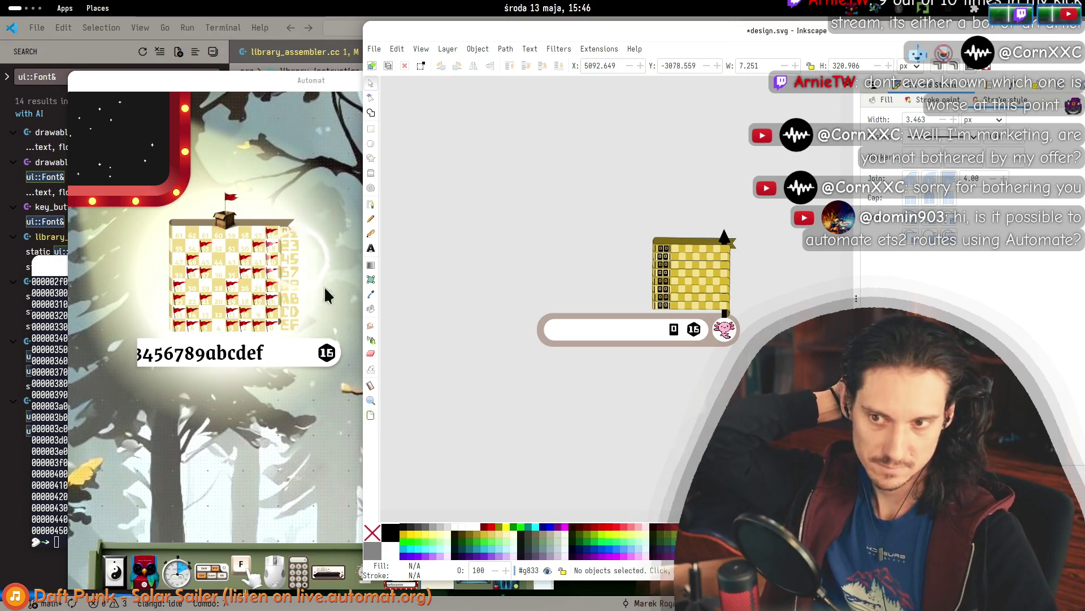
left_click_drag(291, 303, 290, 334)
scroll(290, 334, "down", 1)
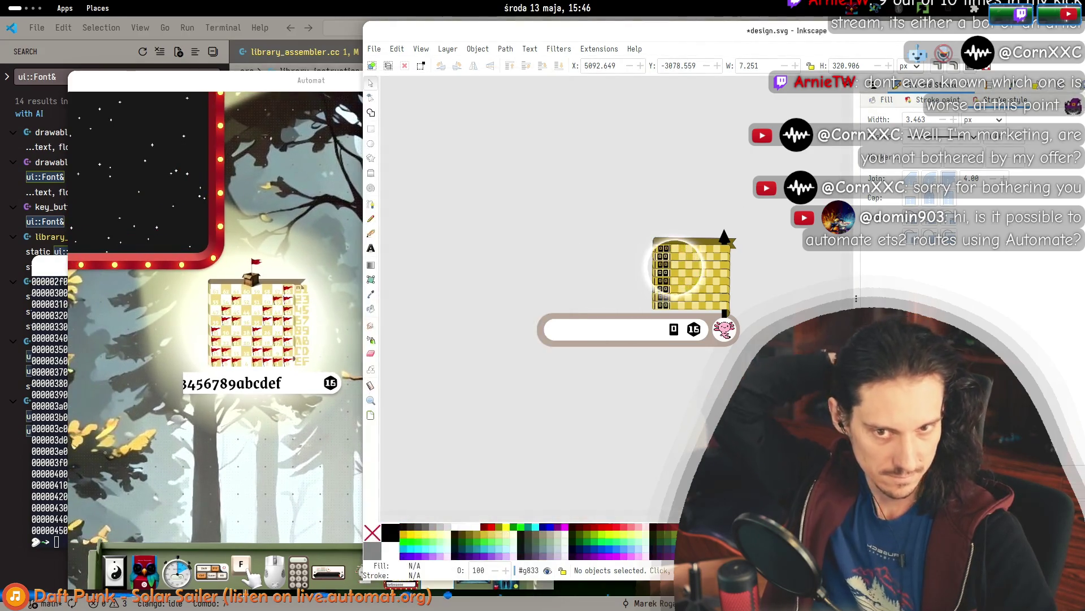
scroll(569, 395, "right", 6)
scroll(609, 332, "down", 6)
scroll(605, 332, "up", 10)
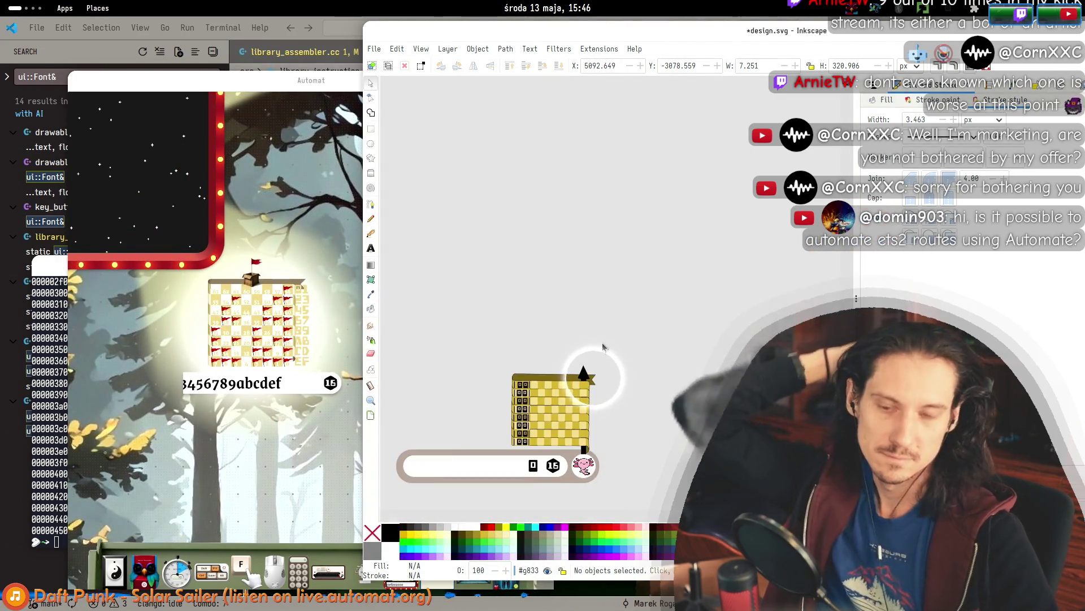
mouse_move(671, 347)
left_mouse_down()
mouse_move(514, 464)
mouse_move(379, 512)
left_mouse_up()
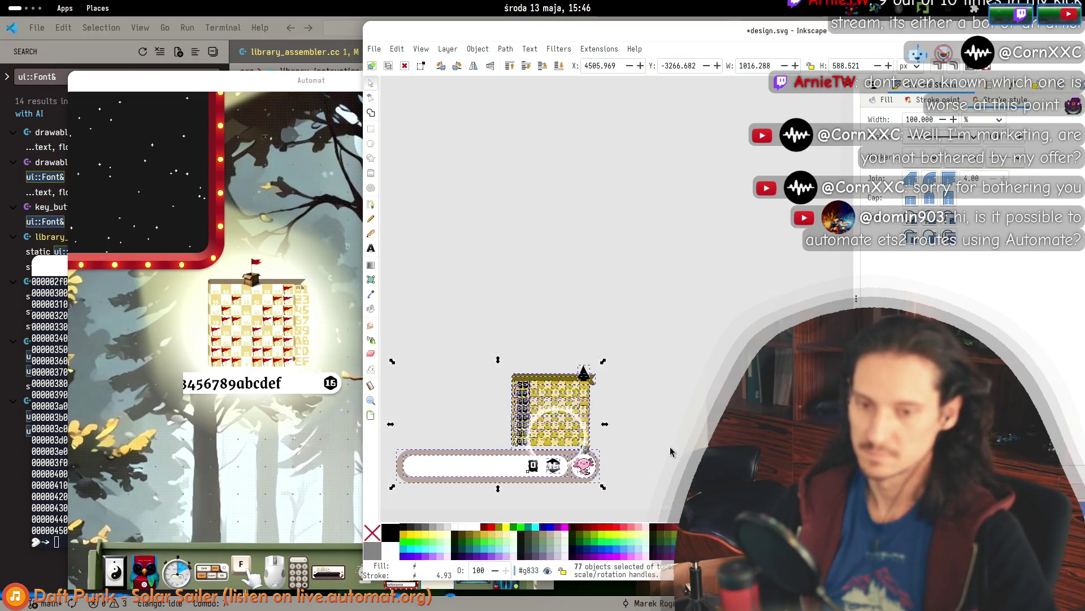
scroll(650, 441, "down", 3)
scroll(645, 430, "up", 3)
left_click(413, 308)
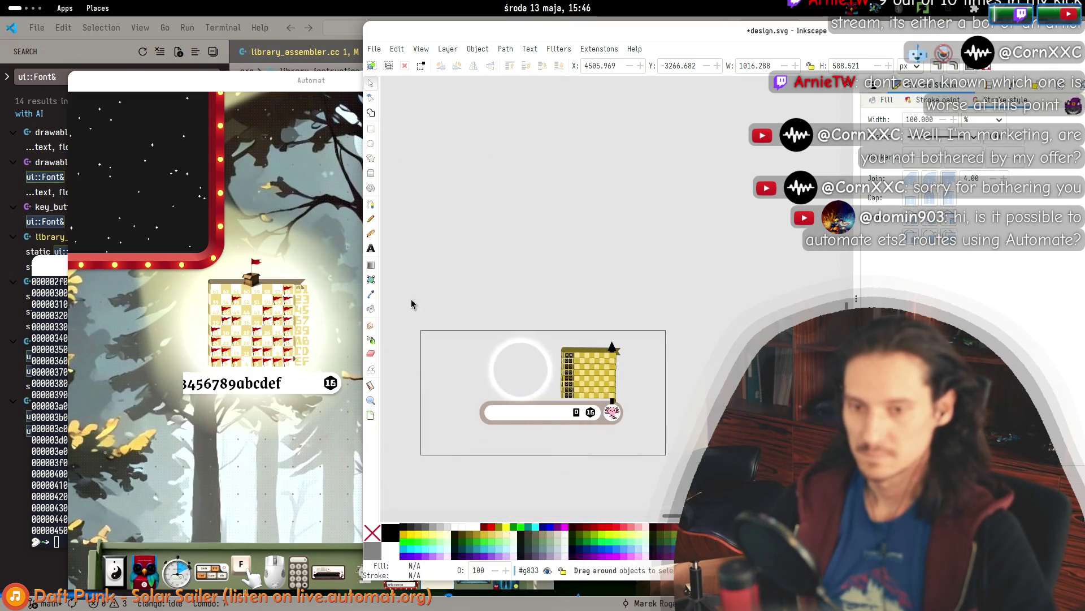
left_click(588, 373)
mouse_move(587, 373)
left_mouse_down()
mouse_move(491, 241)
mouse_move(491, 167)
left_mouse_up()
key("Escape")
left_click_drag(634, 264, 691, 313)
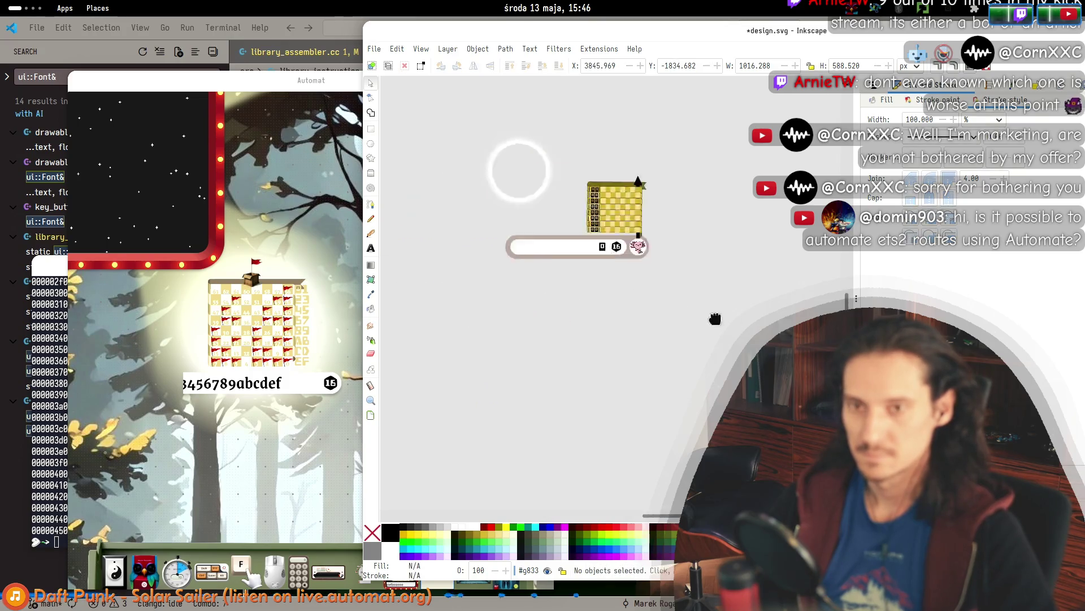
scroll(686, 304, "up", 4)
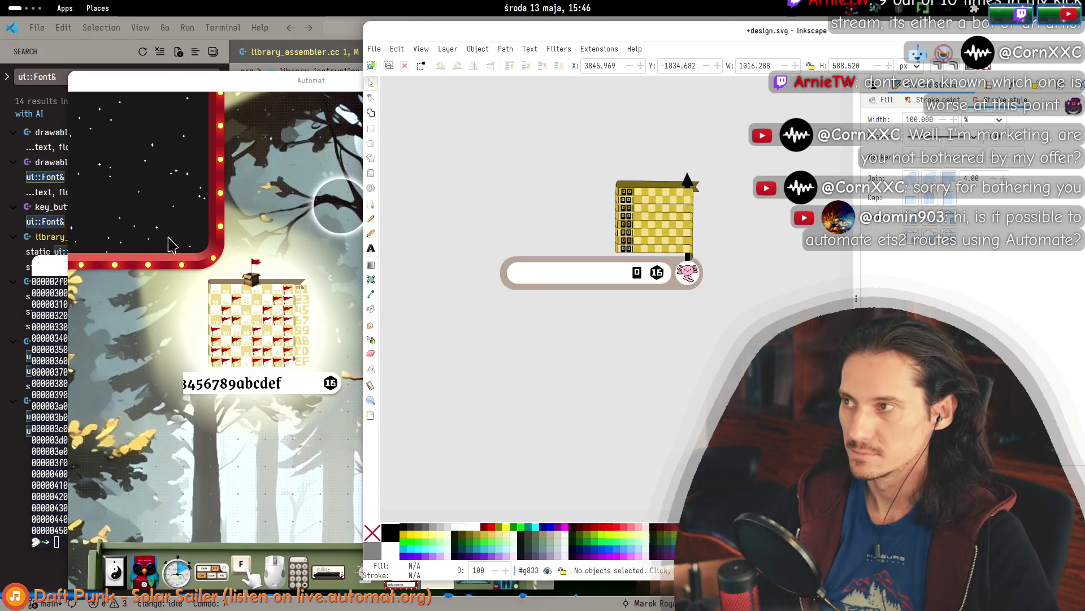
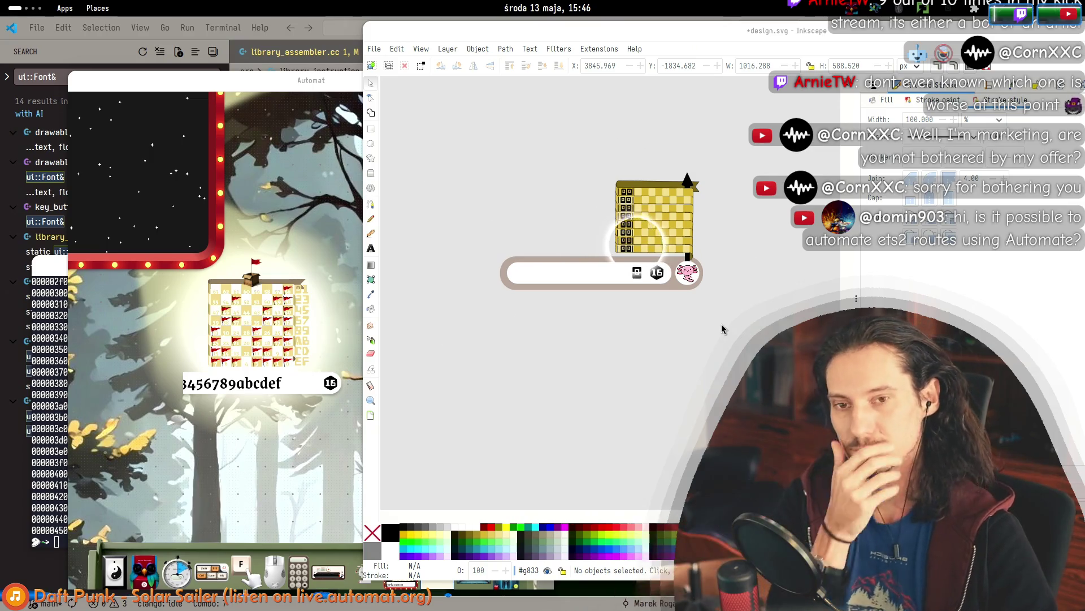
Zoom in on Automat's flag-grid widget to use as a reference.
left_click_drag(745, 332, 469, 253)
left_click(456, 240)
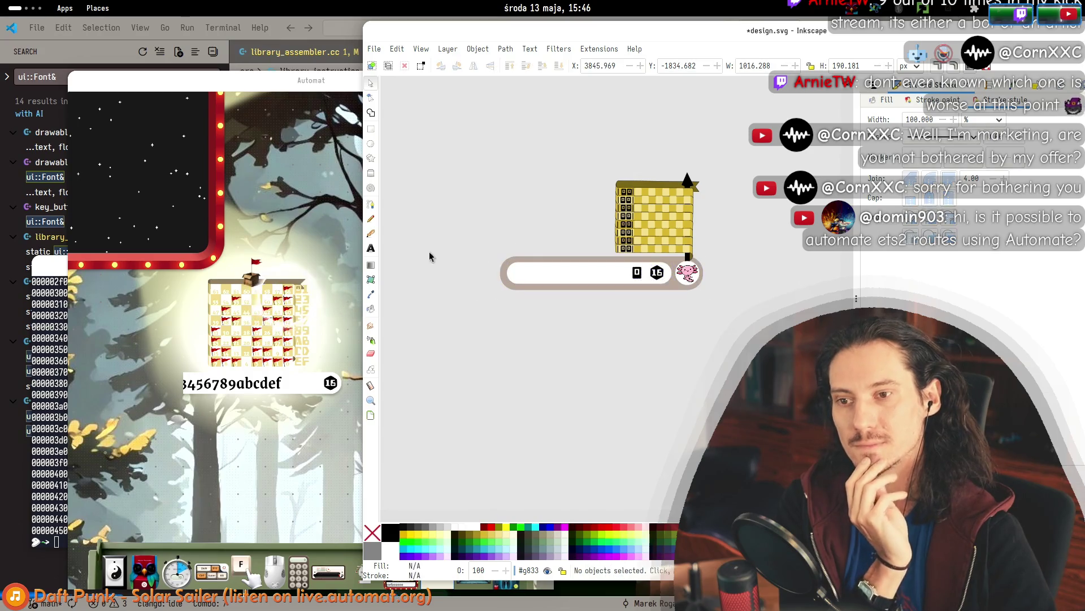
left_click(281, 315)
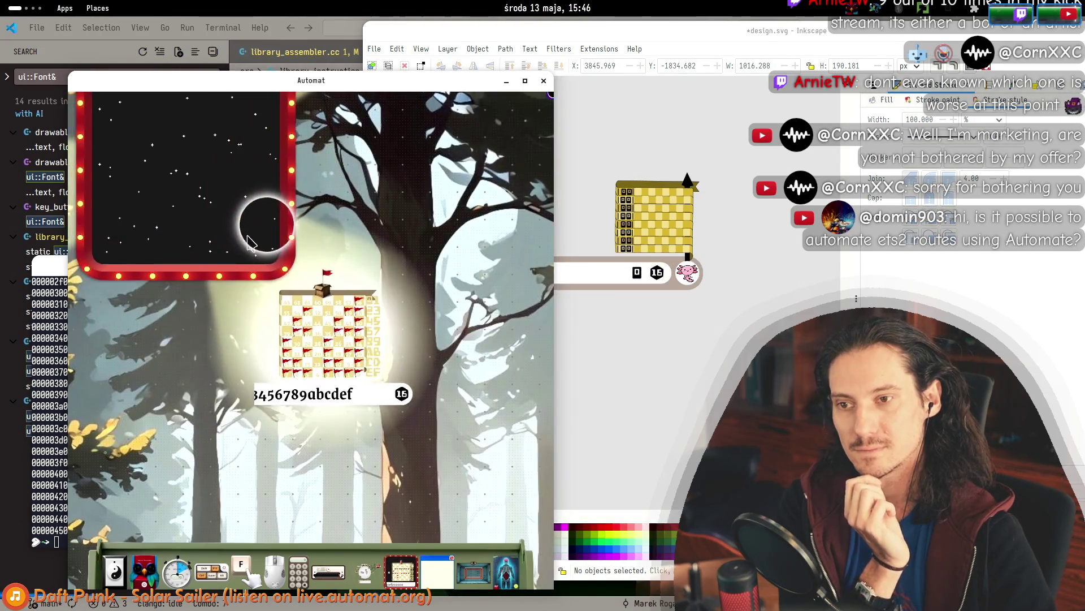
left_click_drag(355, 340, 203, 199)
scroll(204, 199, "up", 5)
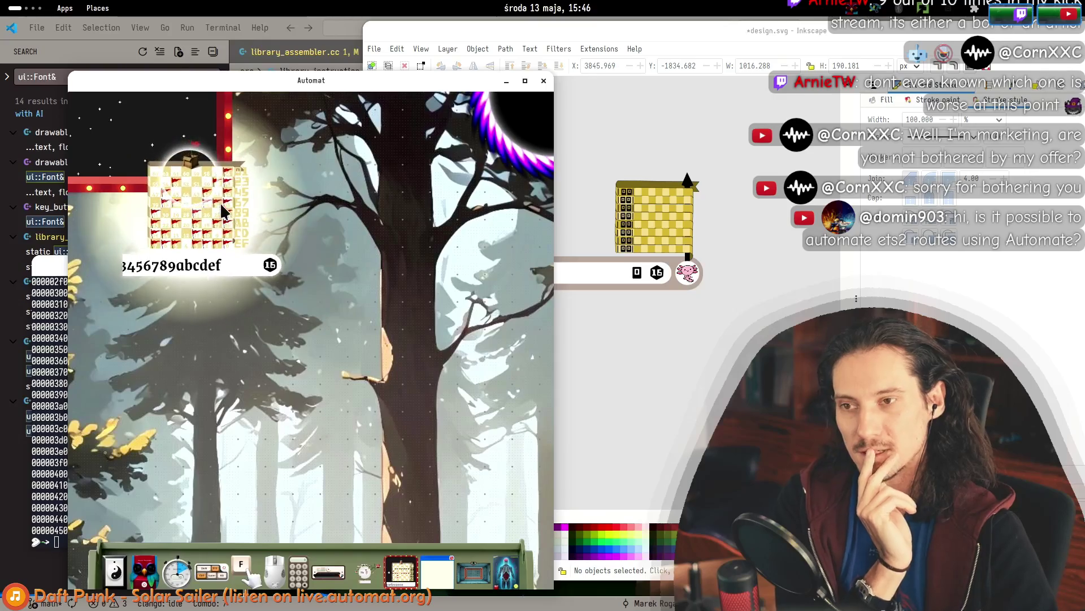
left_click_drag(288, 207, 244, 161)
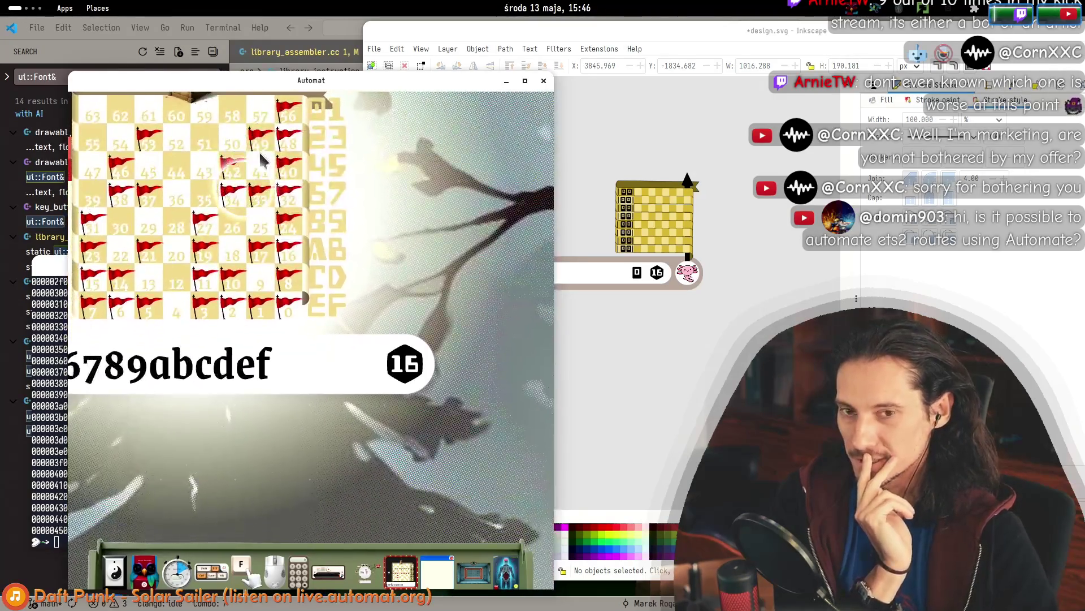
left_click_drag(746, 340, 498, 208)
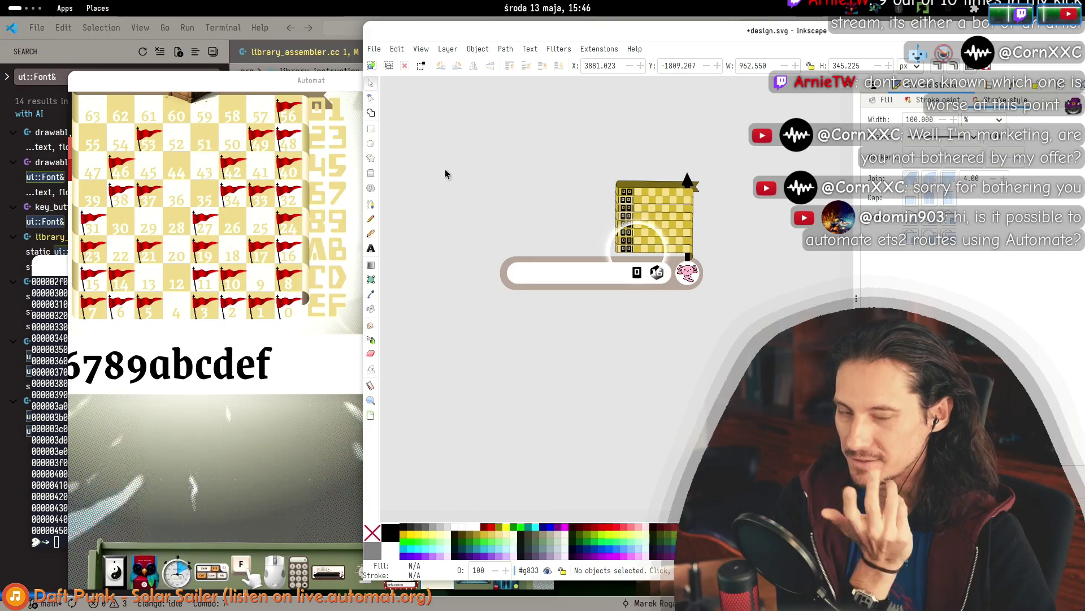
left_click(203, 201)
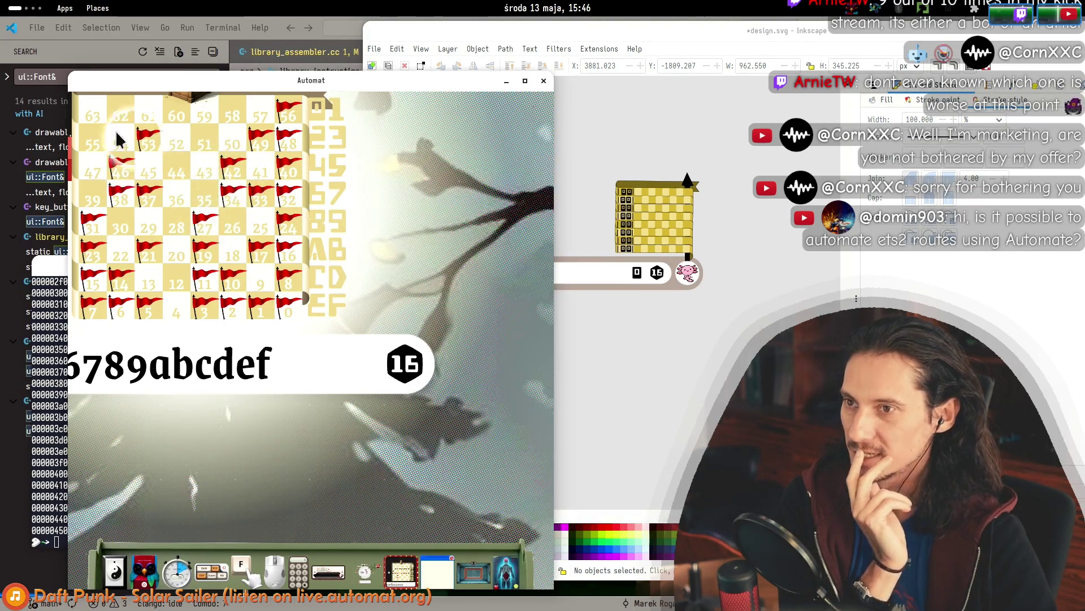
scroll(334, 263, "down", 5)
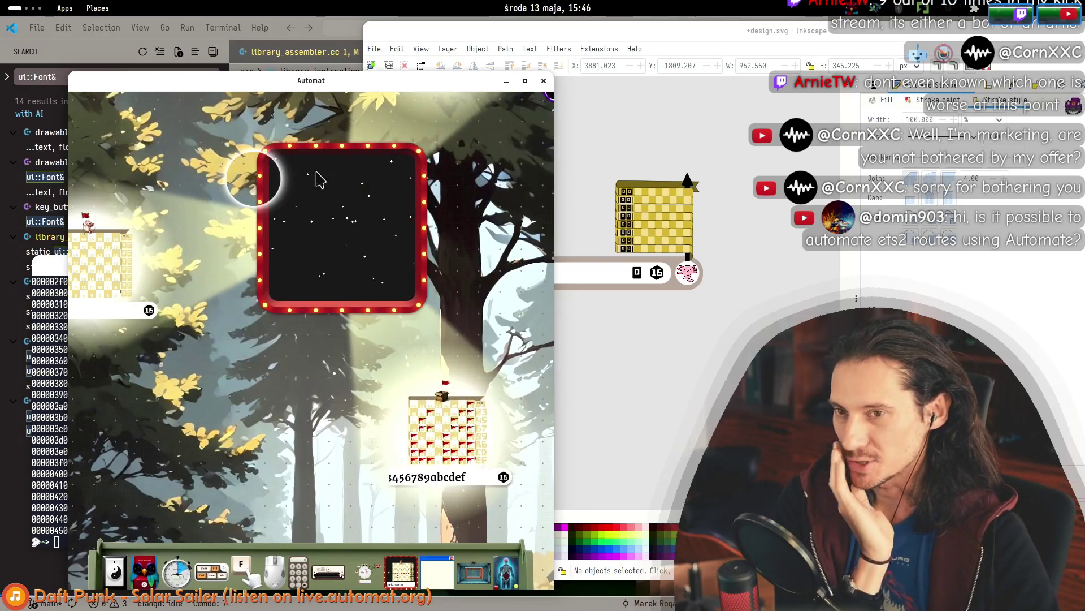
Compare the Inkscape building mockup against the widget in Automat.
left_click(649, 272)
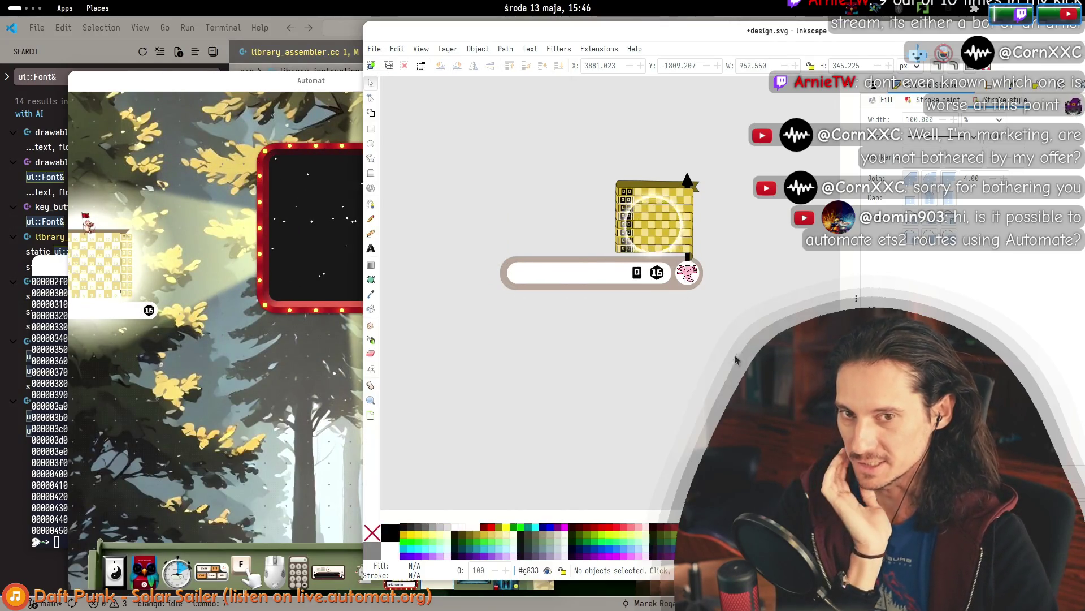
left_click_drag(534, 129, 782, 311)
key("Escape")
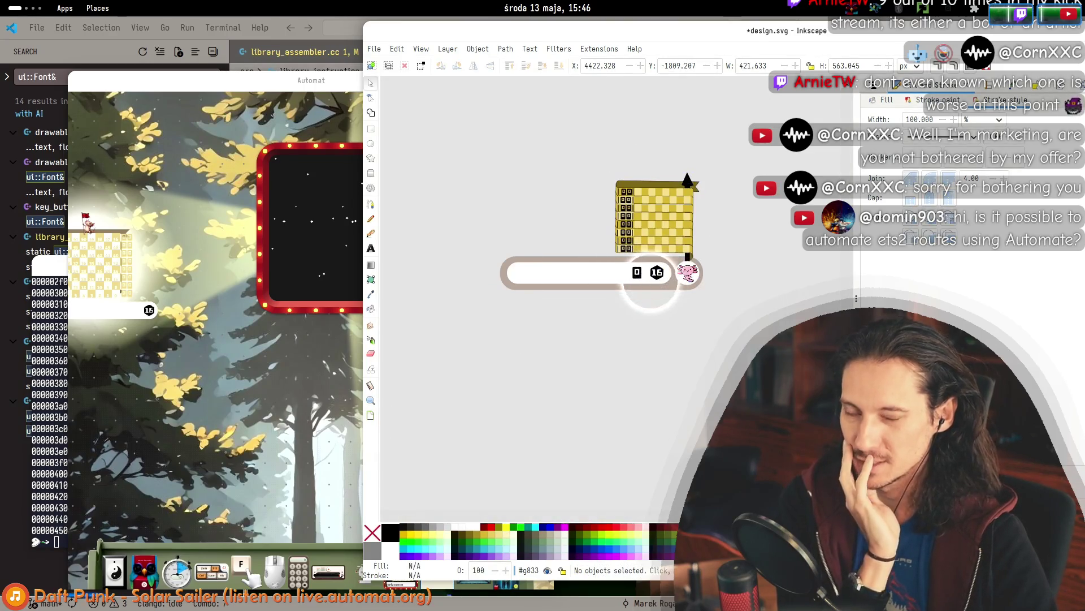
left_click(290, 212)
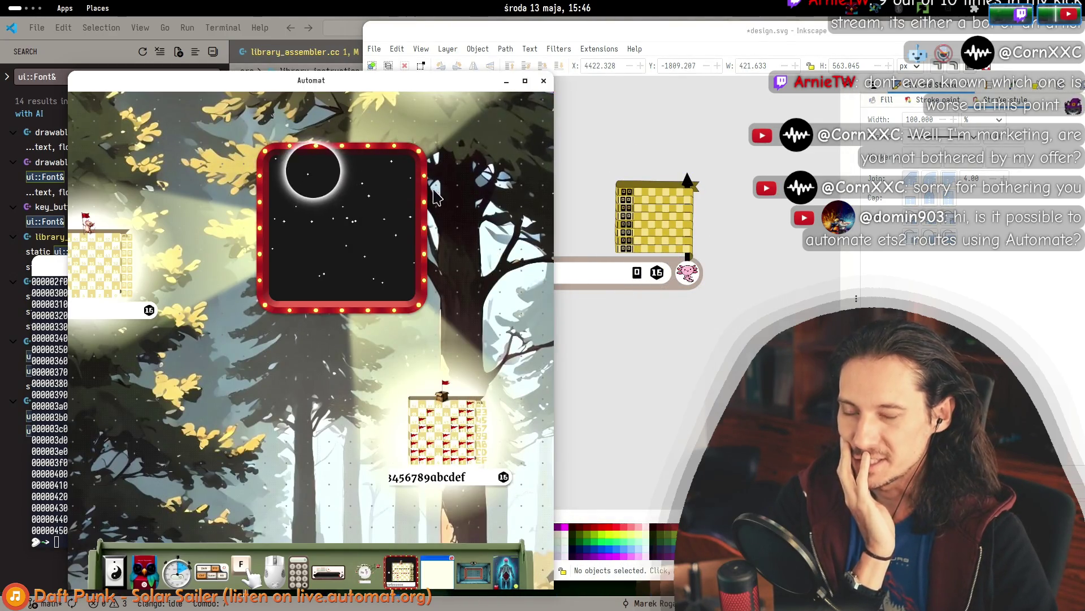
left_click(671, 299)
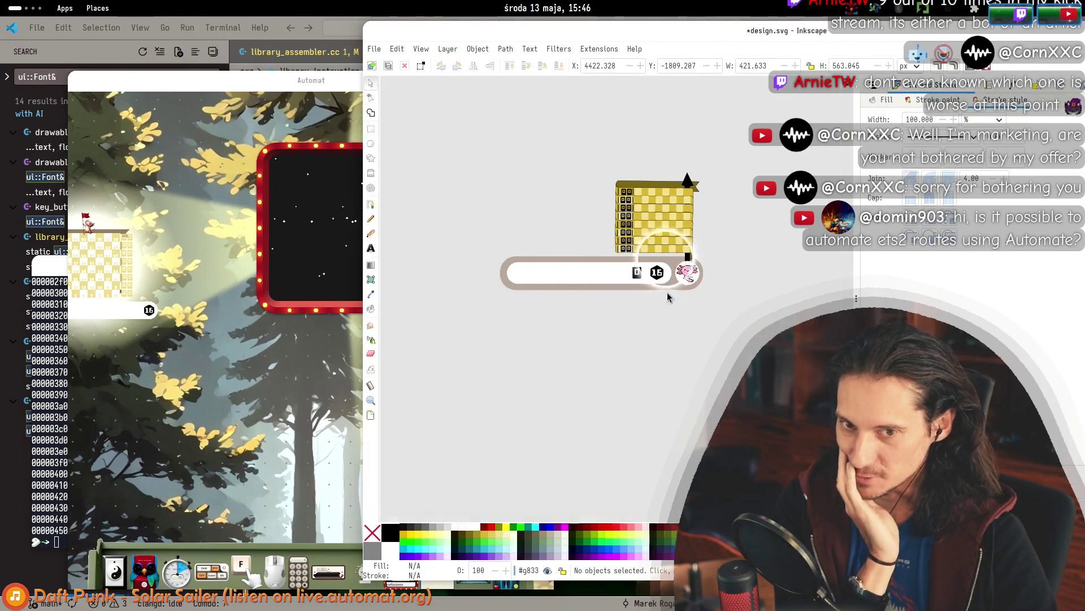
Duplicate the brown rounded panel with Ctrl+D and move the copy to the left.
left_click(665, 292)
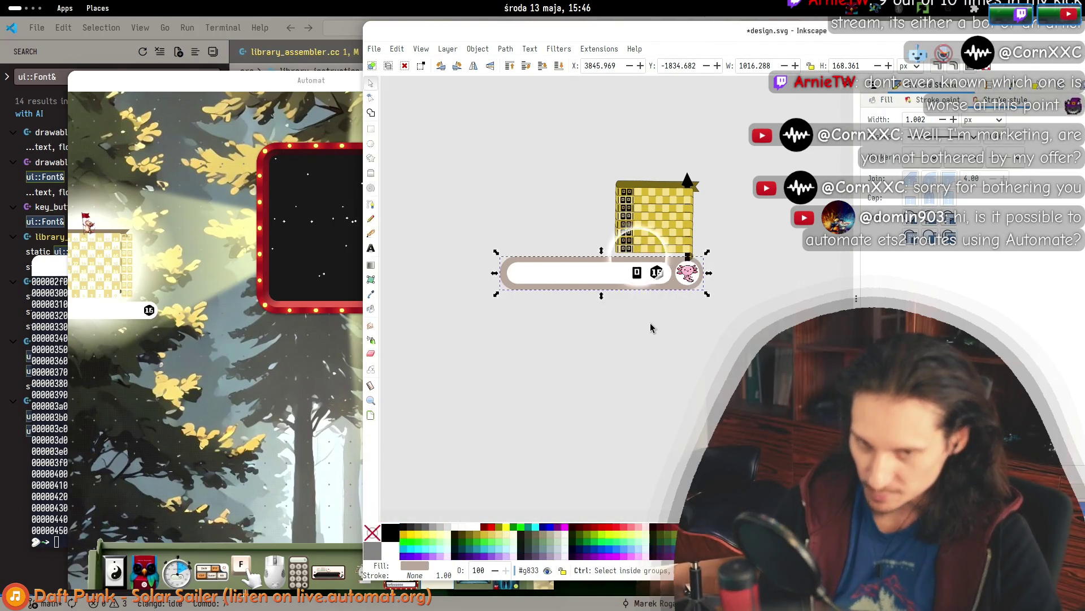
key("ctrl+d")
left_click_drag(659, 272, 627, 405)
scroll(609, 355, "down", 7)
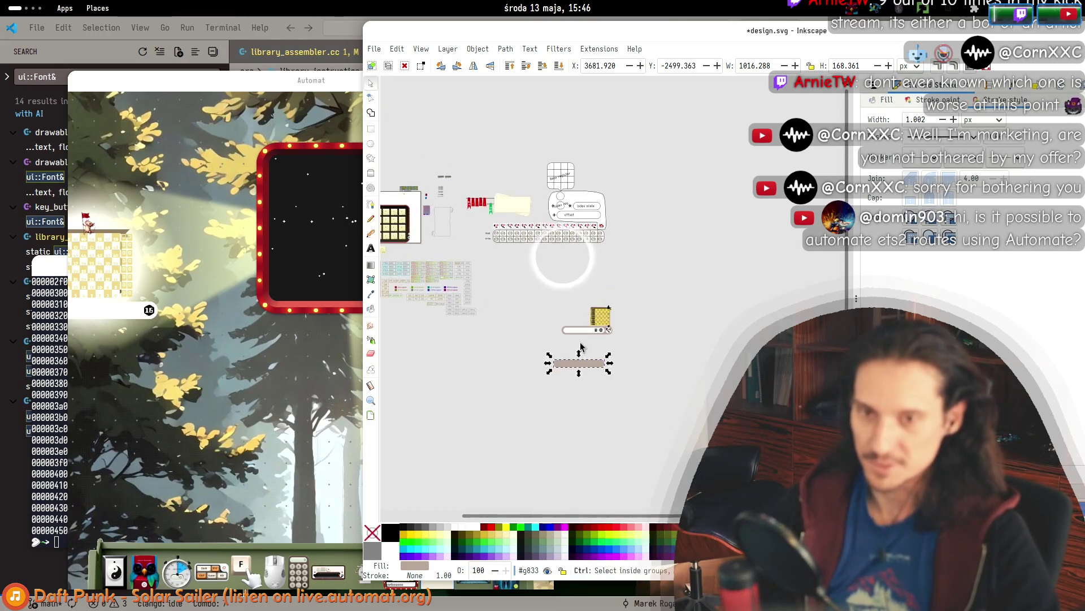
mouse_move(740, 356)
left_mouse_down()
mouse_move(544, 334)
mouse_move(804, 432)
left_mouse_up()
scroll(545, 328, "up", 6)
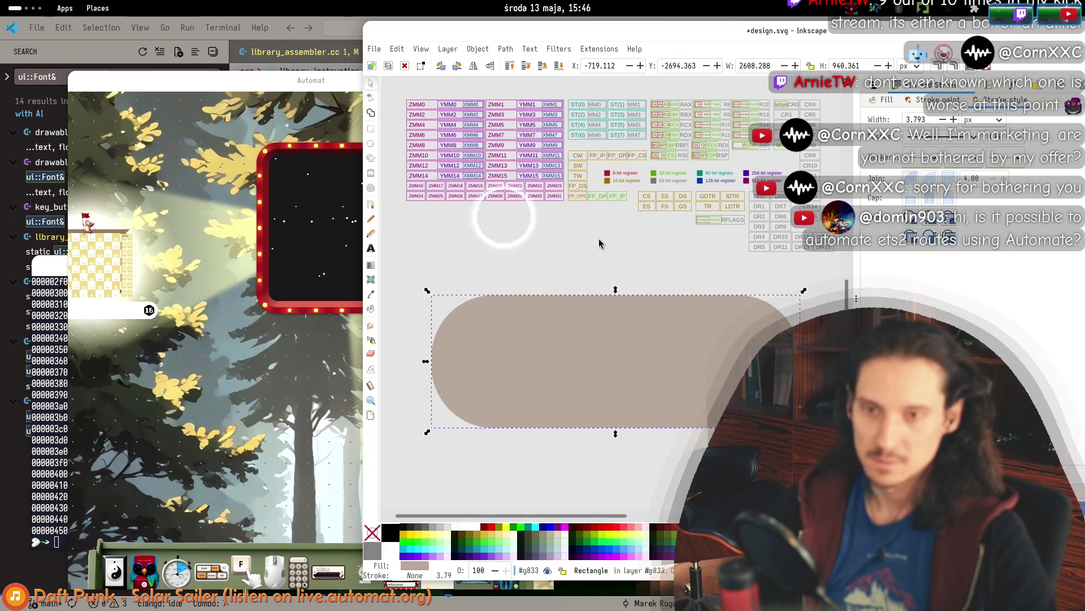
Box-select the five key-bar objects and drag them onto the panel copy.
left_click(548, 227)
scroll(498, 226, "down", 5)
mouse_move(668, 305)
left_mouse_down()
mouse_move(488, 308)
mouse_move(522, 314)
left_mouse_up()
left_click_drag(729, 308, 629, 266)
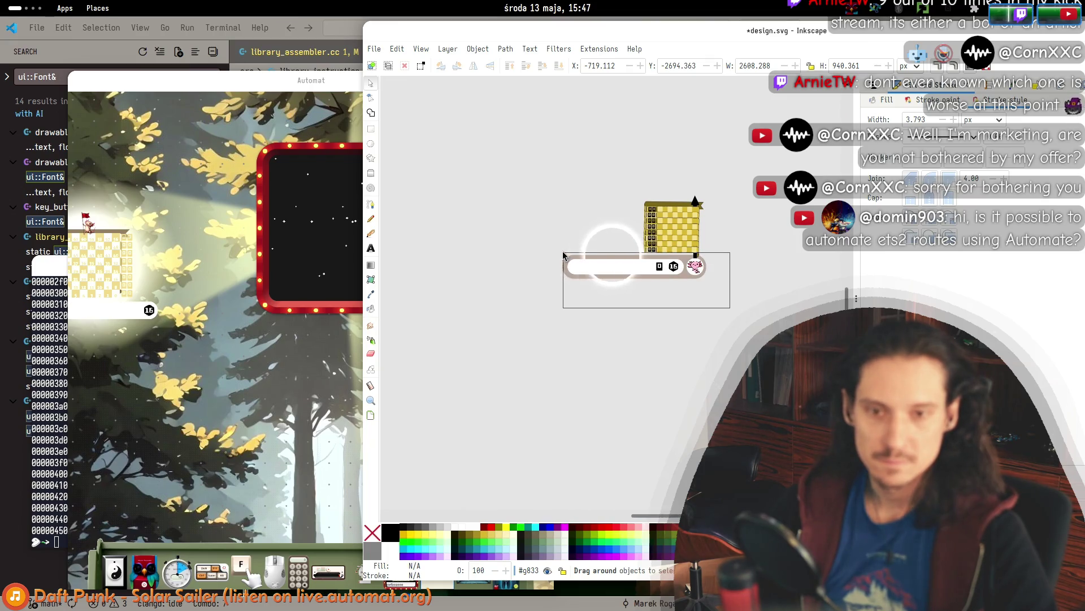
left_click_drag(563, 256, 564, 256)
mouse_move(650, 276)
left_mouse_down()
mouse_move(667, 268)
mouse_move(431, 251)
mouse_move(503, 287)
mouse_move(778, 285)
left_mouse_up()
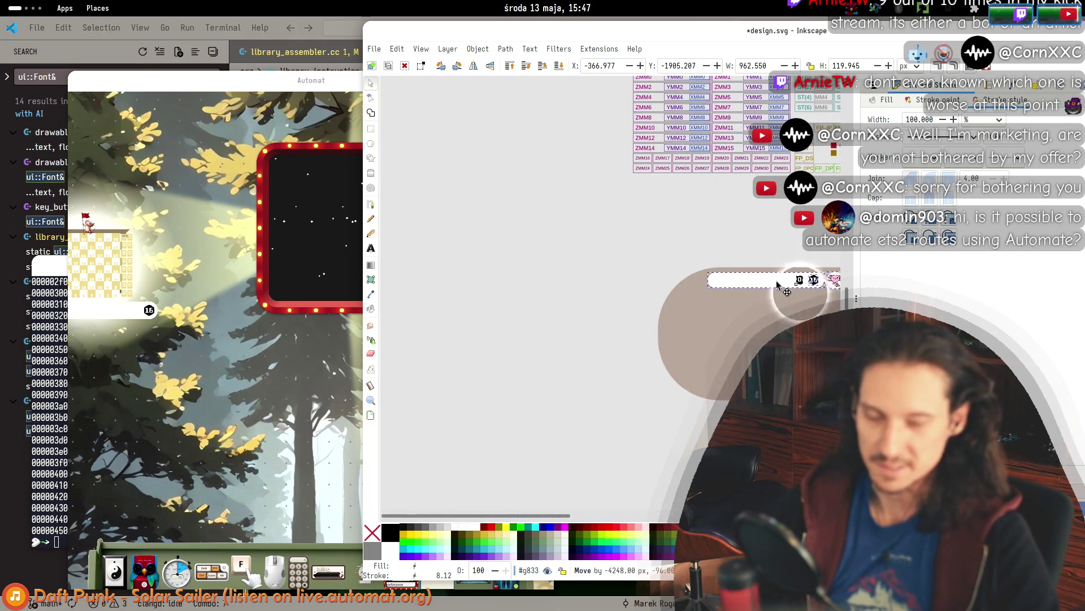
Select the axolotl image and reposition the brown circle behind it.
left_click(773, 222)
scroll(634, 298, "up", 3)
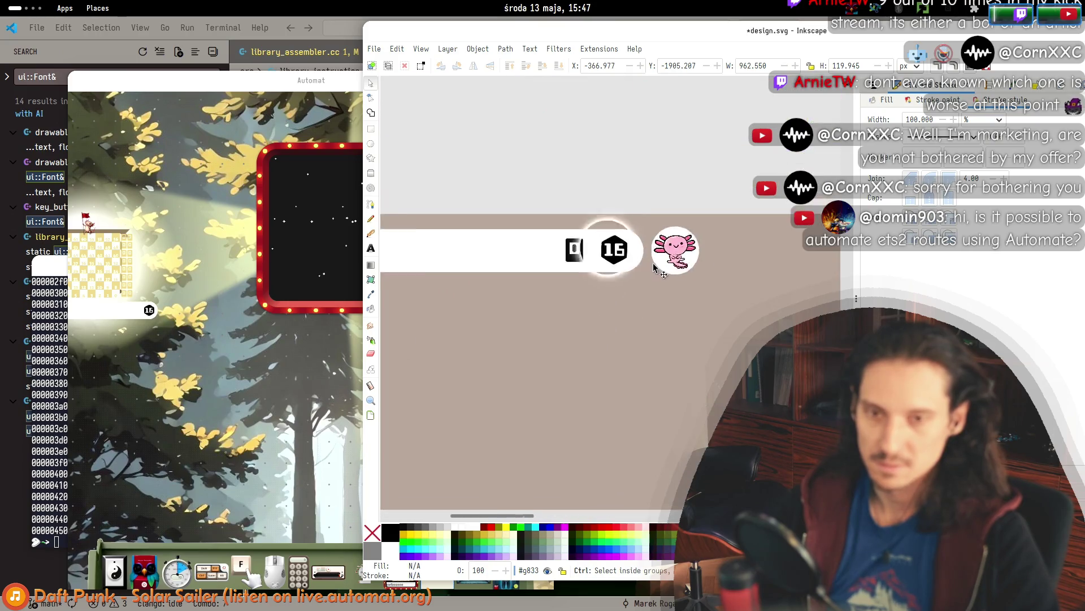
left_click(671, 261)
right_click(680, 268)
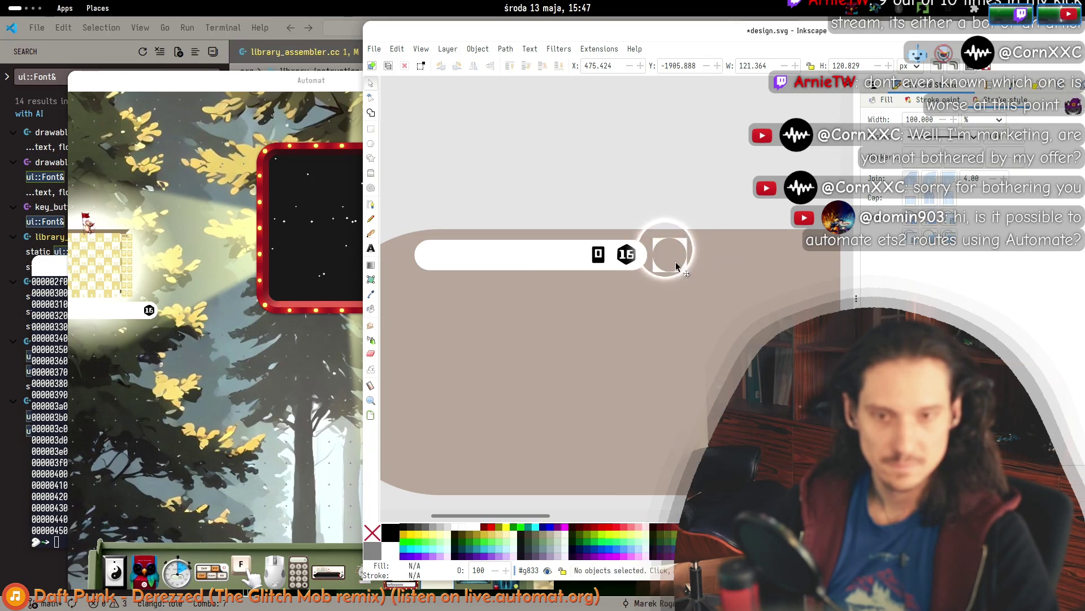
mouse_move(678, 275)
left_mouse_down()
mouse_move(713, 196)
mouse_move(663, 225)
mouse_move(677, 269)
mouse_move(648, 259)
mouse_move(671, 261)
left_mouse_up()
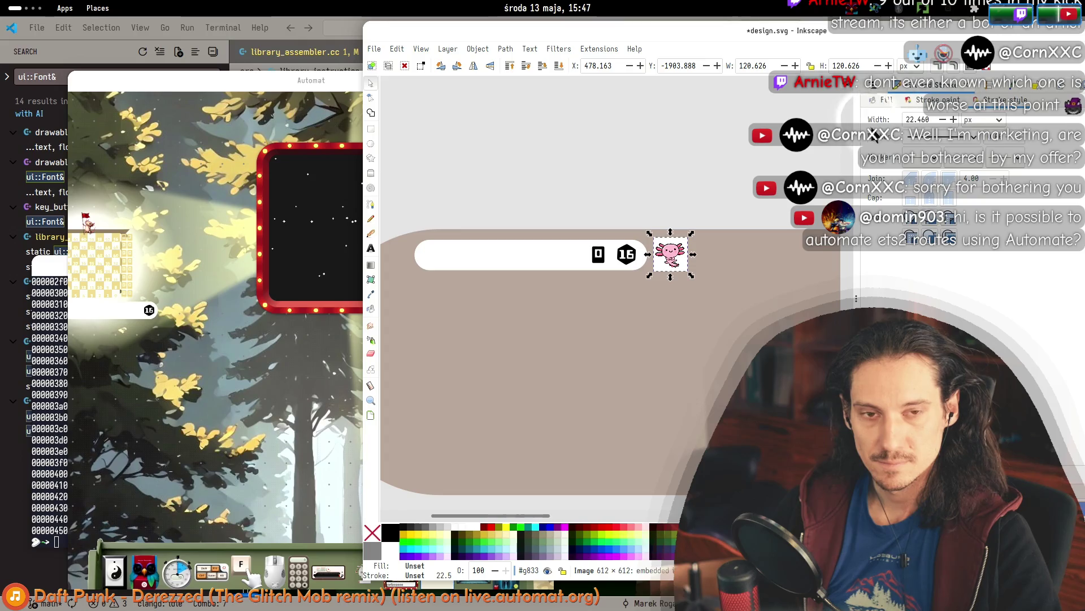
Show the axolotl image's Object Properties and resize the dock and window to fit.
left_click_drag(857, 144, 775, 145)
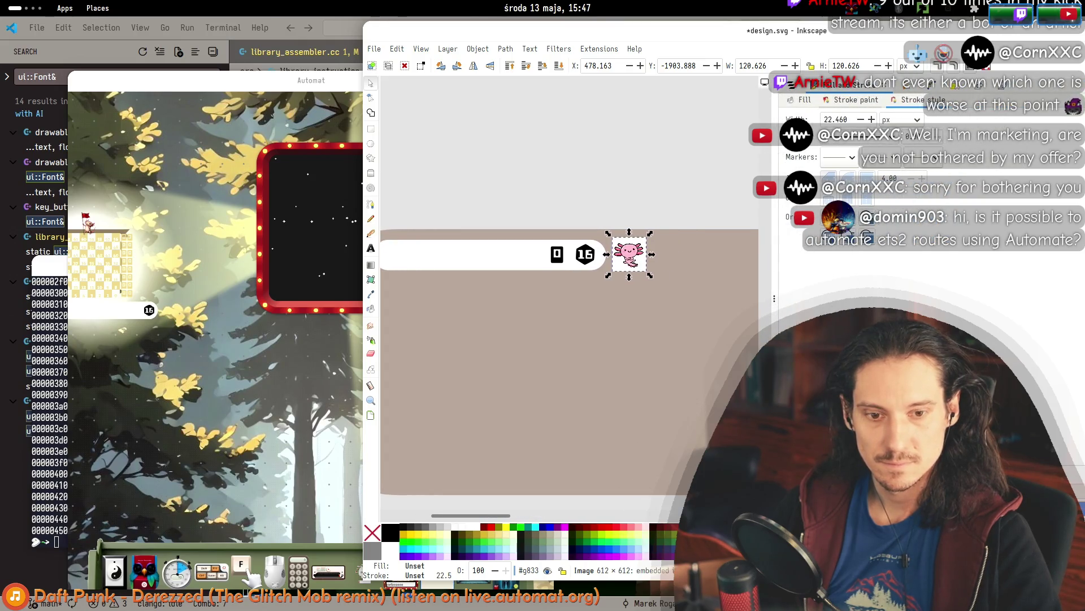
left_click(925, 87)
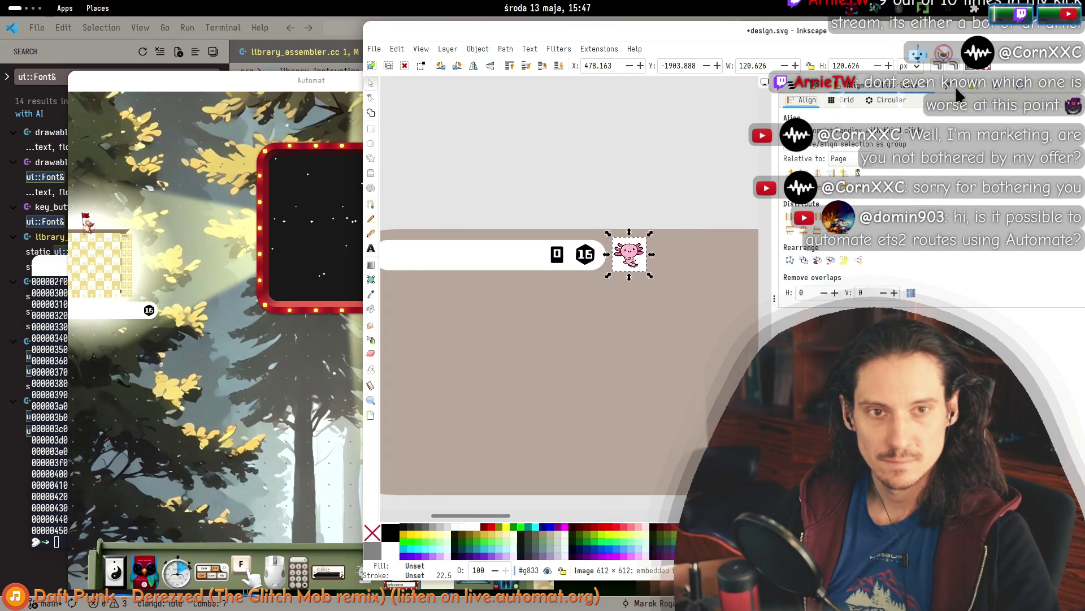
left_click(956, 84)
left_click(950, 84)
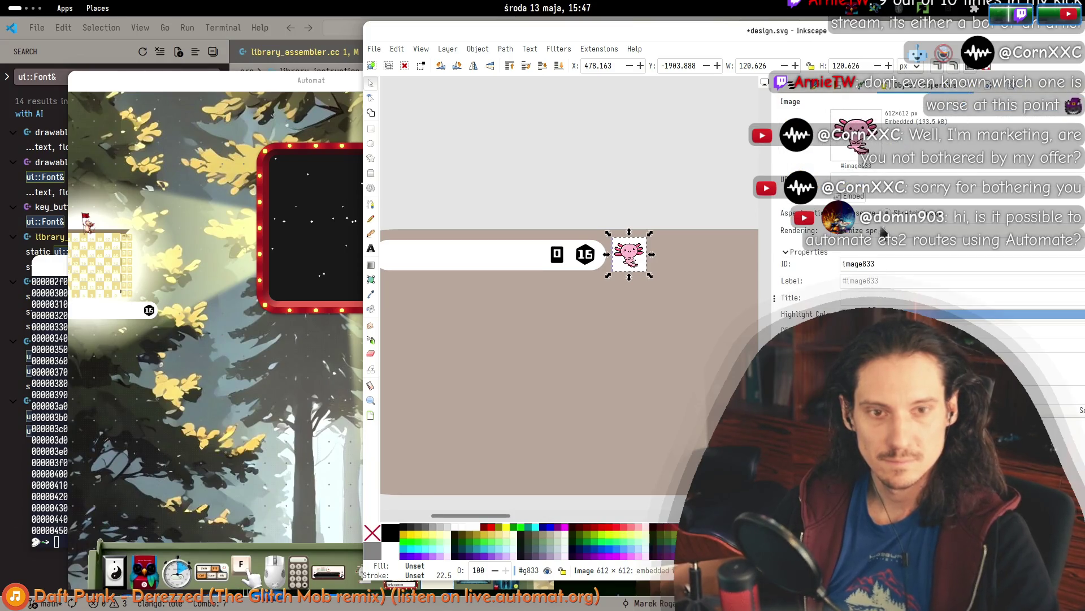
mouse_move(771, 316)
left_mouse_down()
mouse_move(574, 424)
mouse_move(450, 427)
mouse_move(769, 427)
left_mouse_up()
left_click_drag(832, 27, 576, 23)
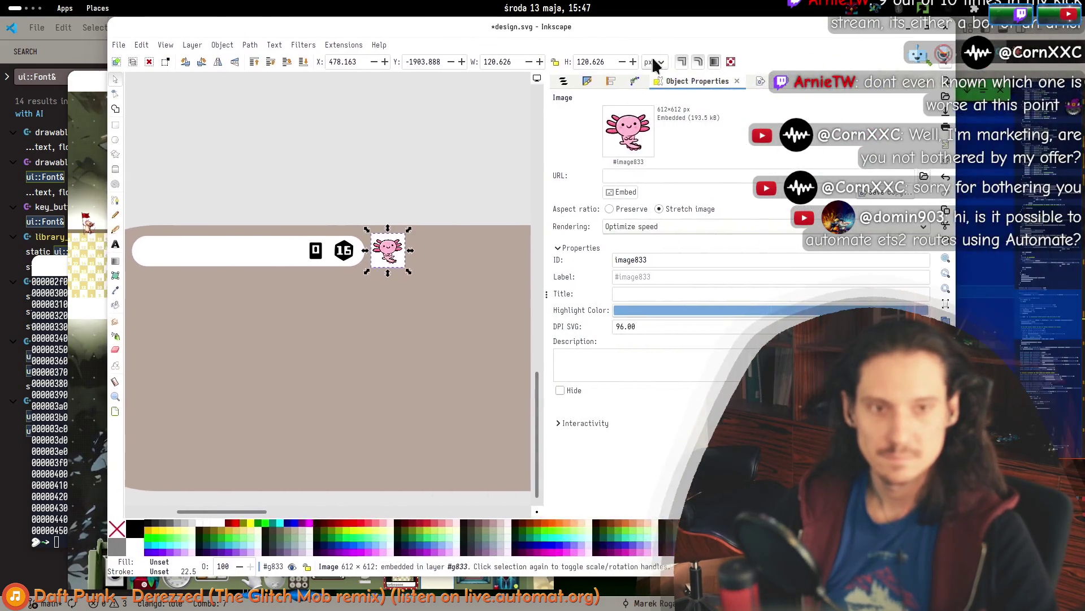
left_click_drag(546, 276, 622, 285)
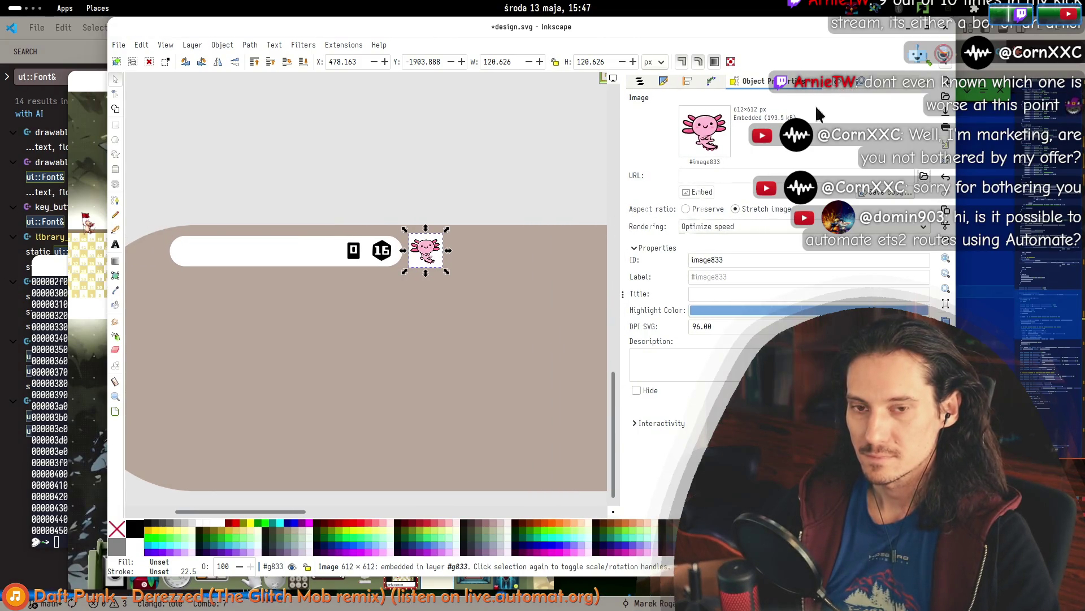
right_click(427, 255)
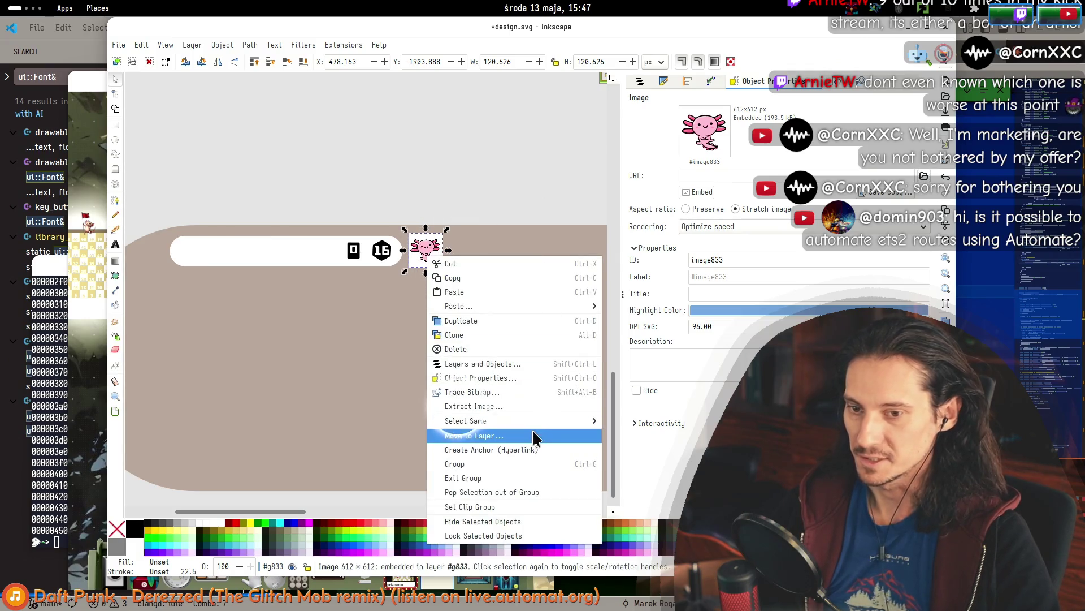
Select the key row with its icons and stamp copies of it below.
key("Escape")
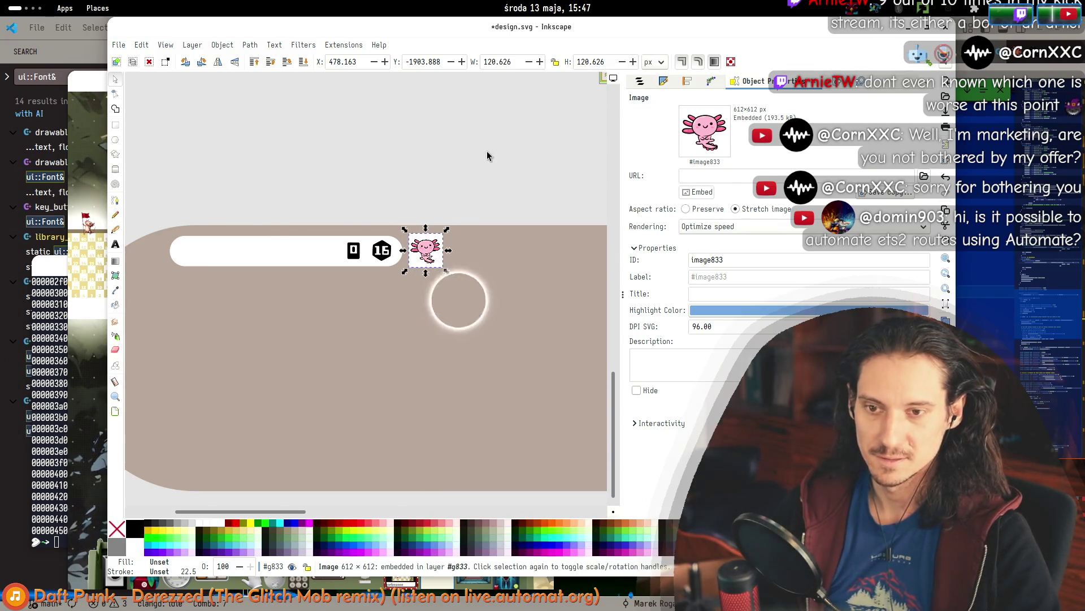
key("Escape")
scroll(461, 203, "down", 2)
left_click_drag(461, 202, 297, 262)
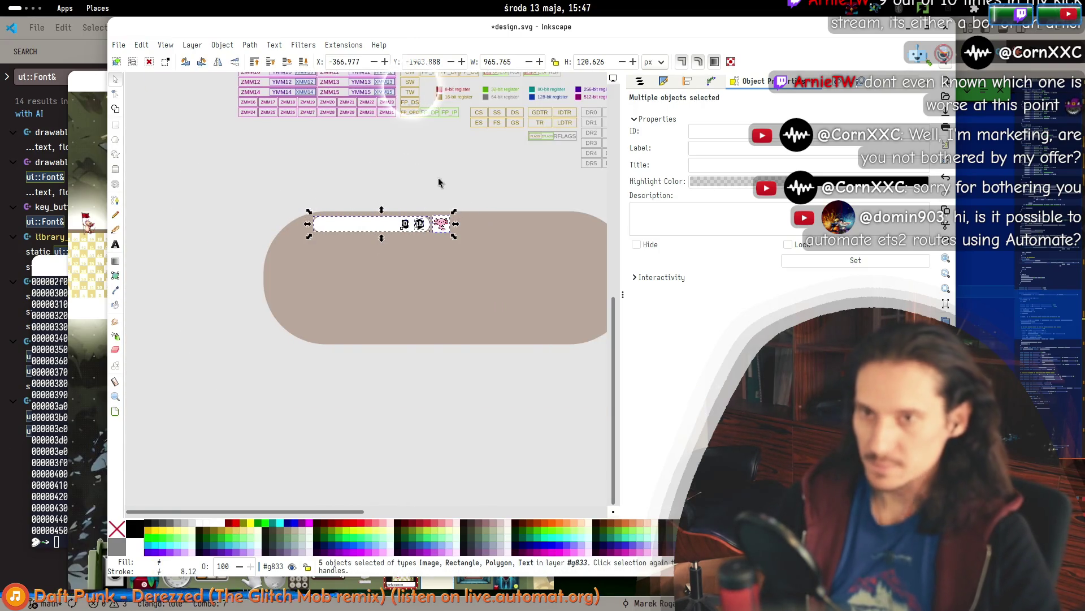
scroll(460, 184, "up", 5)
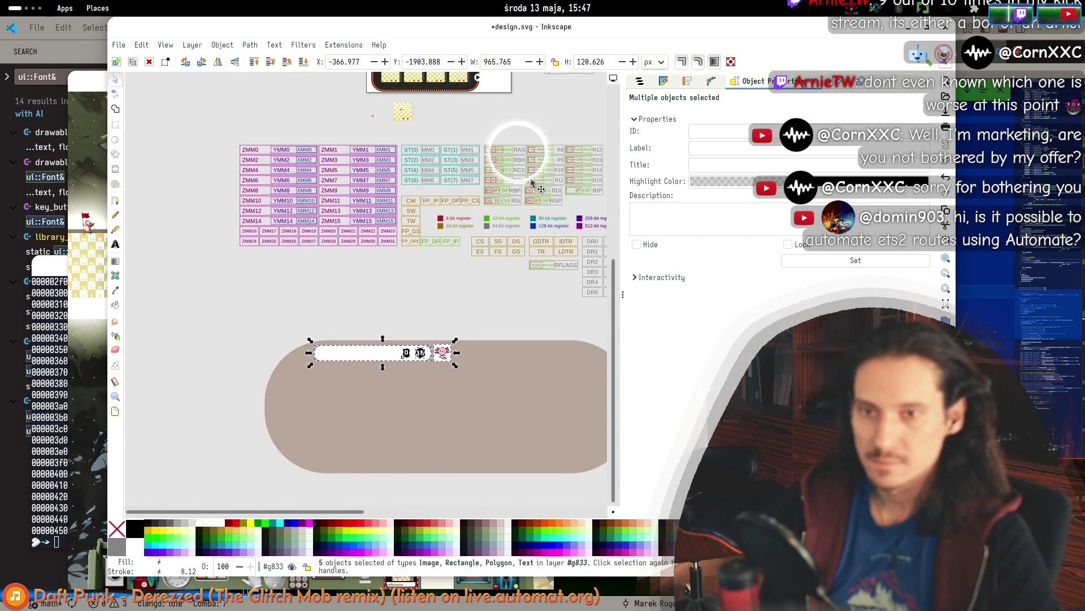
key("ctrl")
scroll(457, 355, "up", 2)
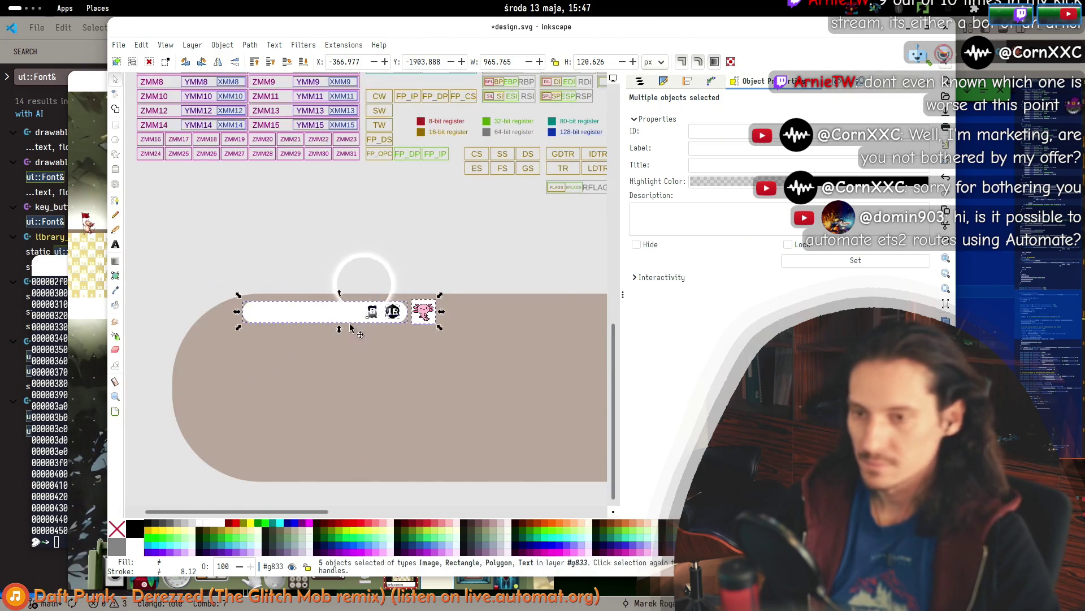
left_click_drag(337, 320, 334, 402)
key("ctrl+d")
key("ctrl+d")
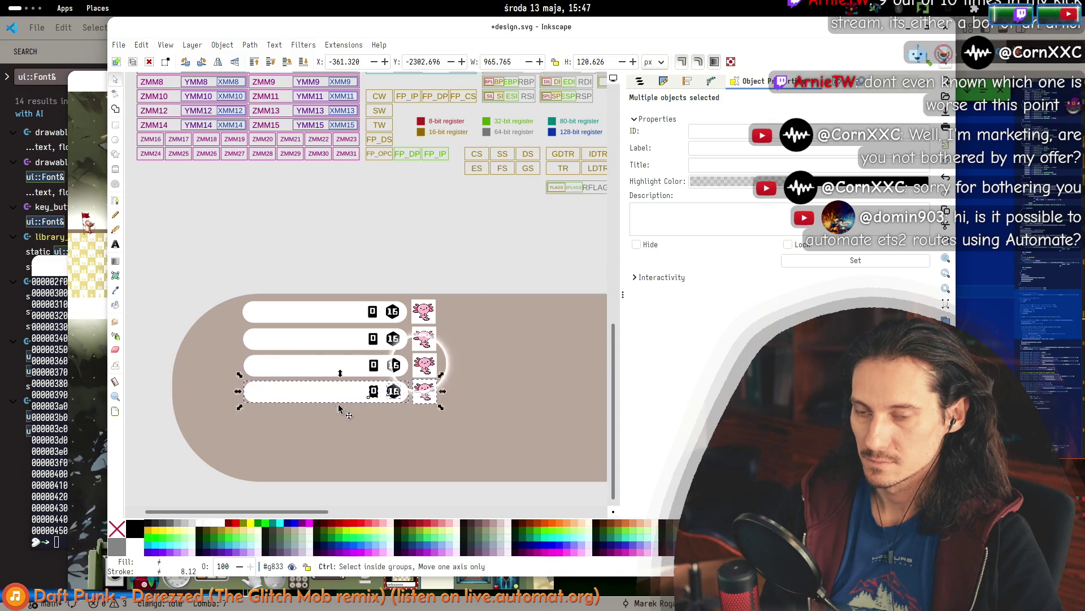
Select the four key rows together with the pill and shift them left.
scroll(337, 406, "down", 5)
scroll(452, 339, "up", 4)
scroll(537, 338, "down", 2)
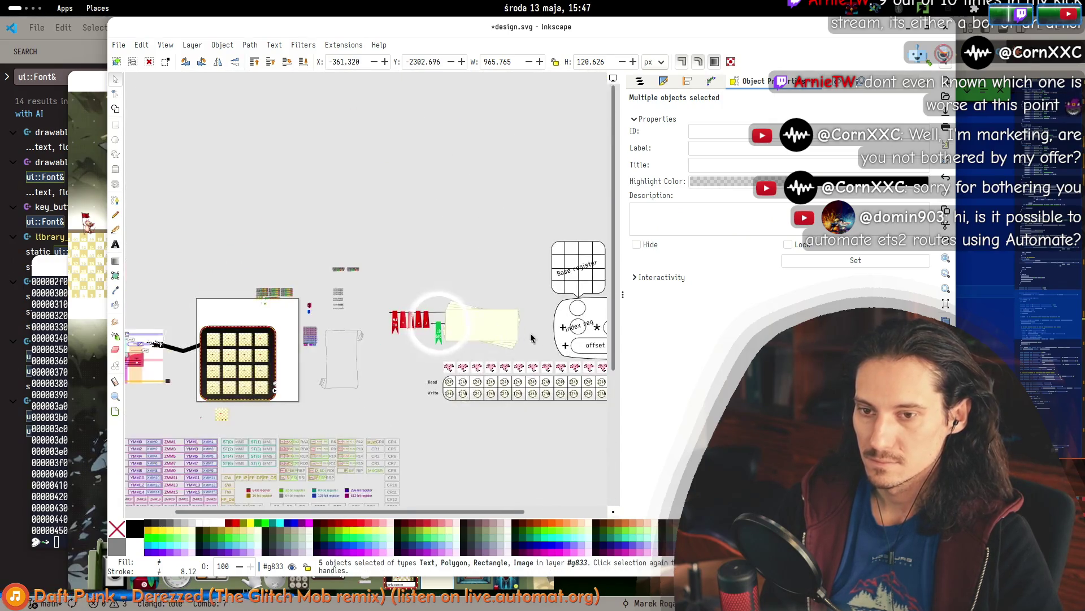
scroll(339, 255, "down", 2)
scroll(355, 473, "up", 5)
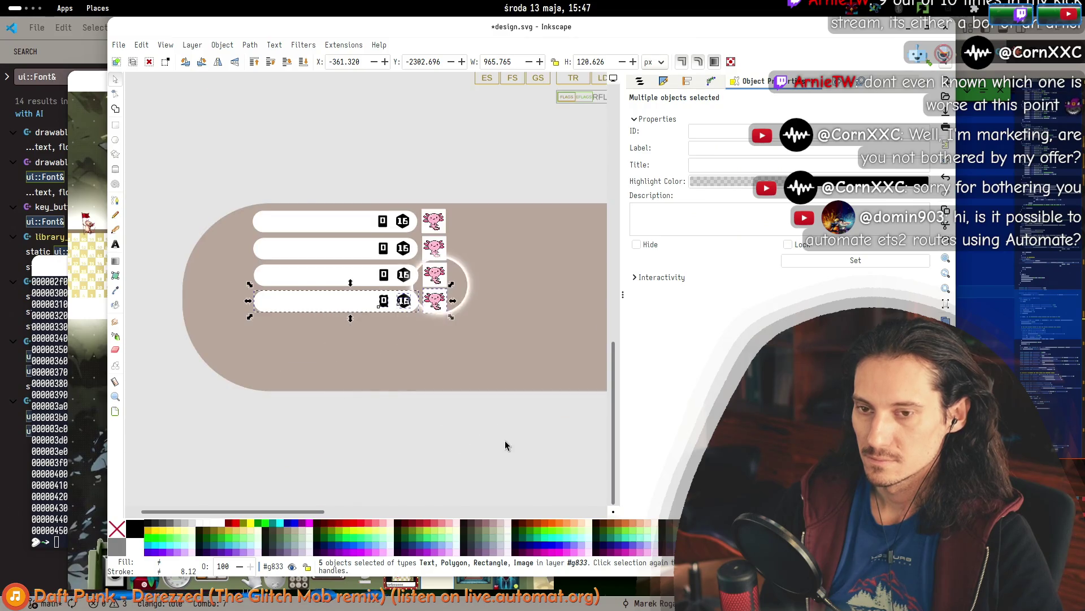
left_click_drag(524, 439, 237, 175)
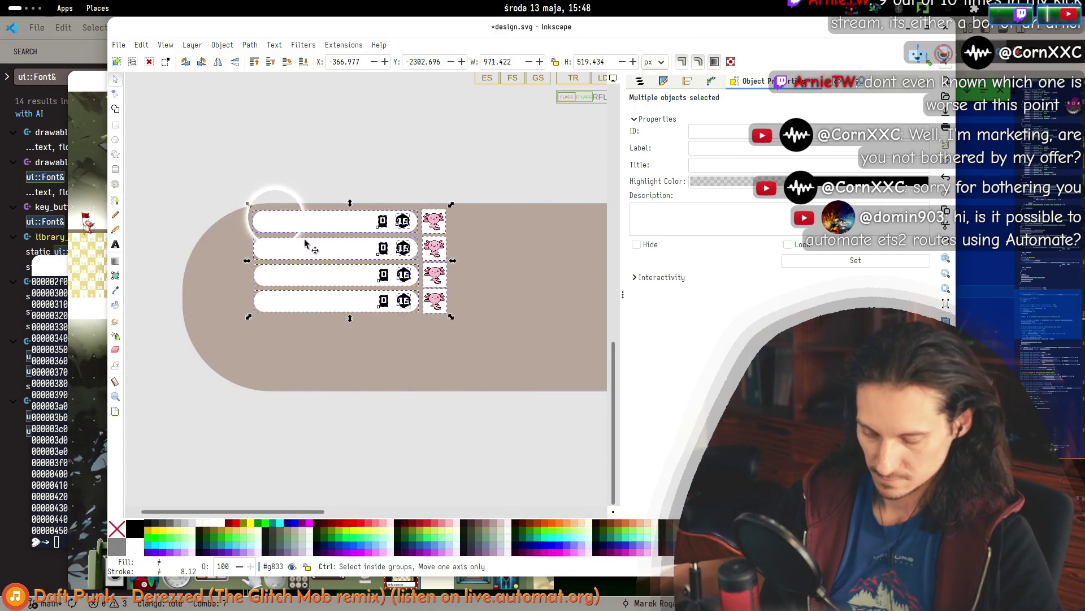
scroll(317, 265, "down", 2)
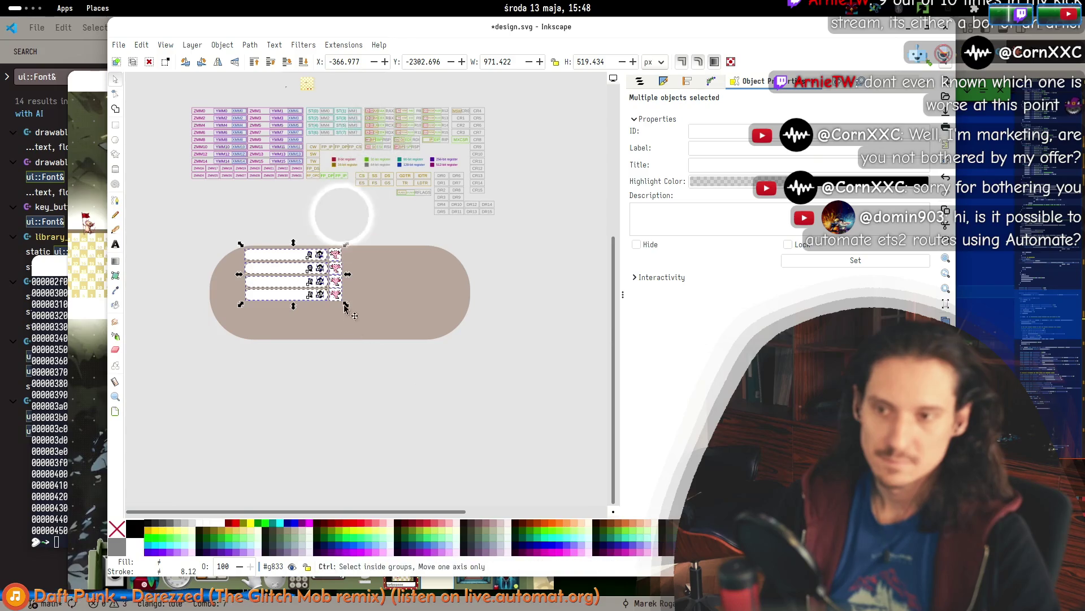
scroll(343, 265, "up", 1)
scroll(407, 252, "down", 1)
scroll(453, 169, "up", 2)
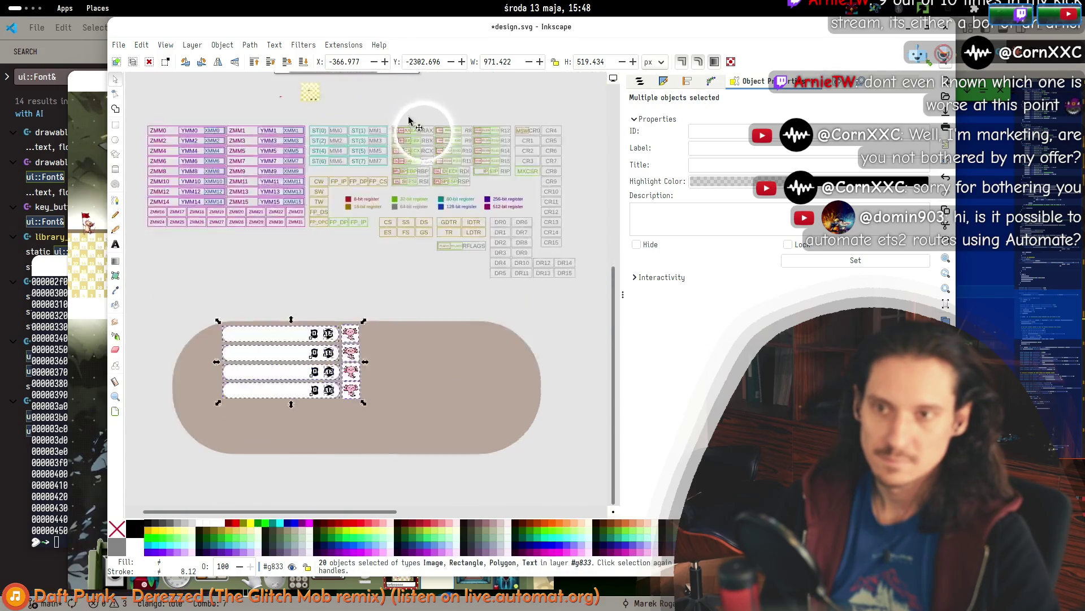
scroll(483, 187, "down", 1)
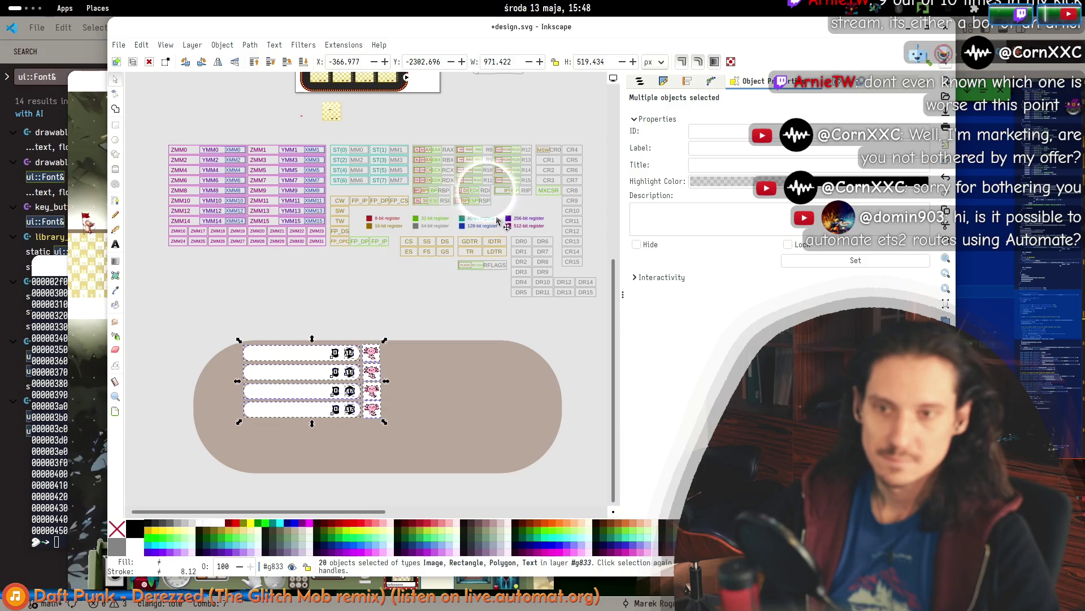
left_click_drag(578, 496, 164, 317)
left_click_drag(377, 339, 294, 337)
key("Escape")
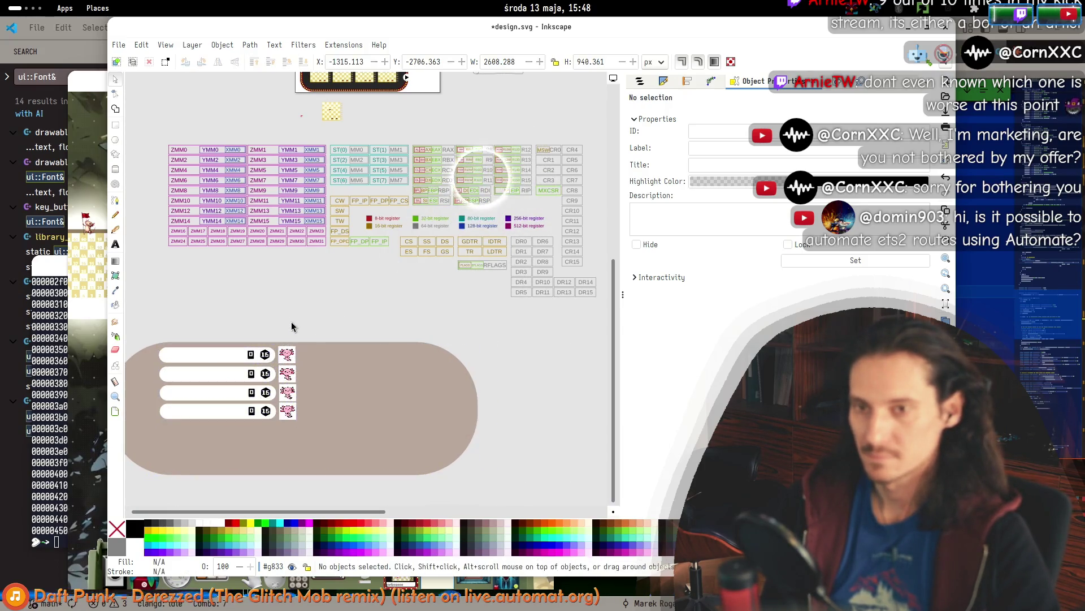
Copy the rows into a second column, then stack more copies below to reach eight rows.
scroll(523, 194, "up", 2)
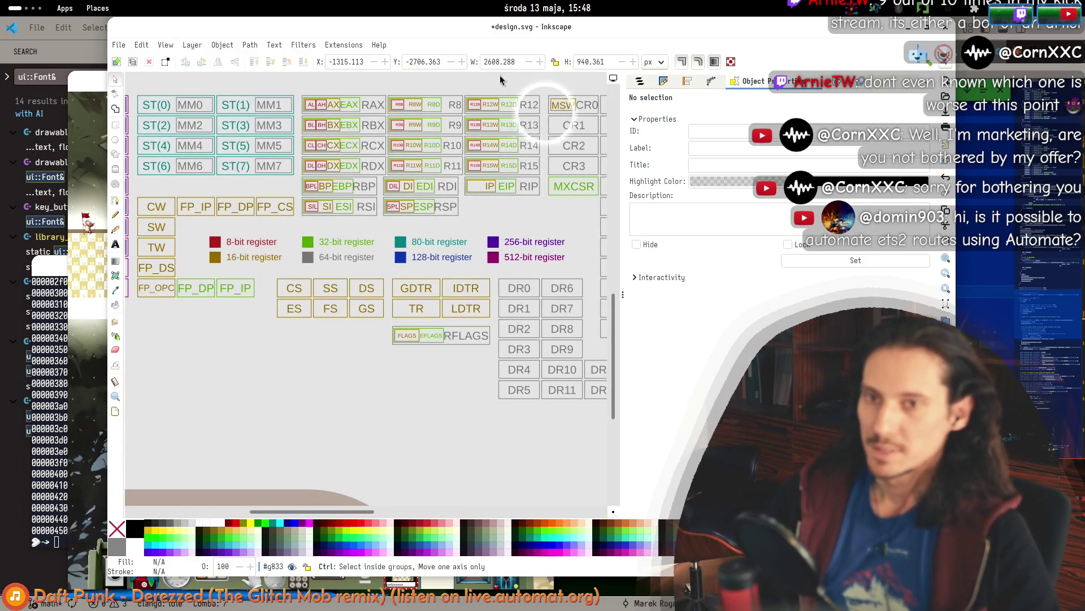
scroll(368, 257, "down", 5)
left_click_drag(150, 317, 265, 407)
left_click_drag(206, 380, 319, 380)
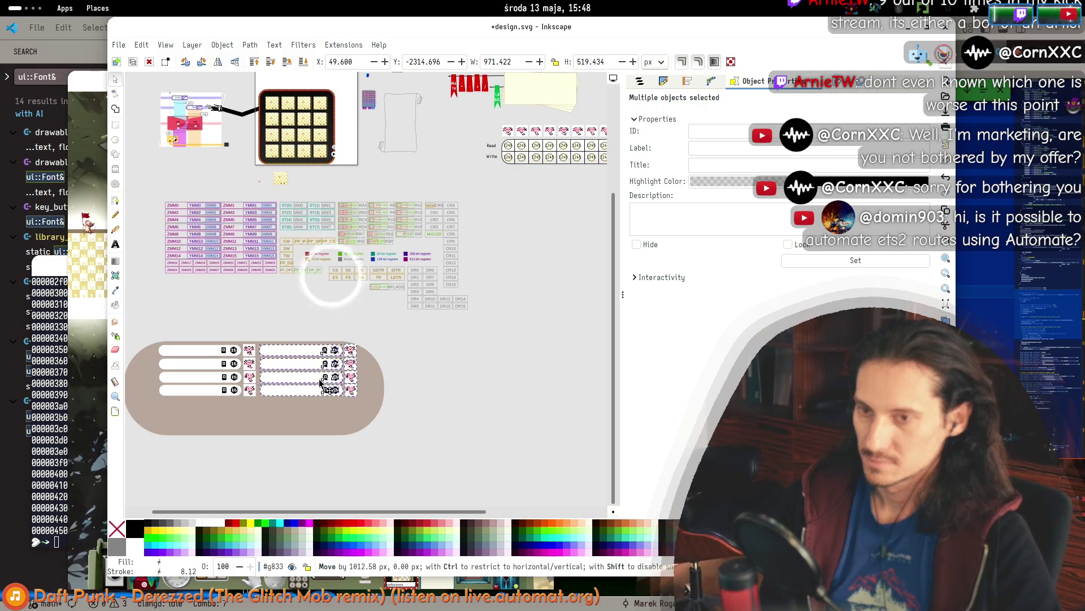
scroll(405, 226, "up", 3)
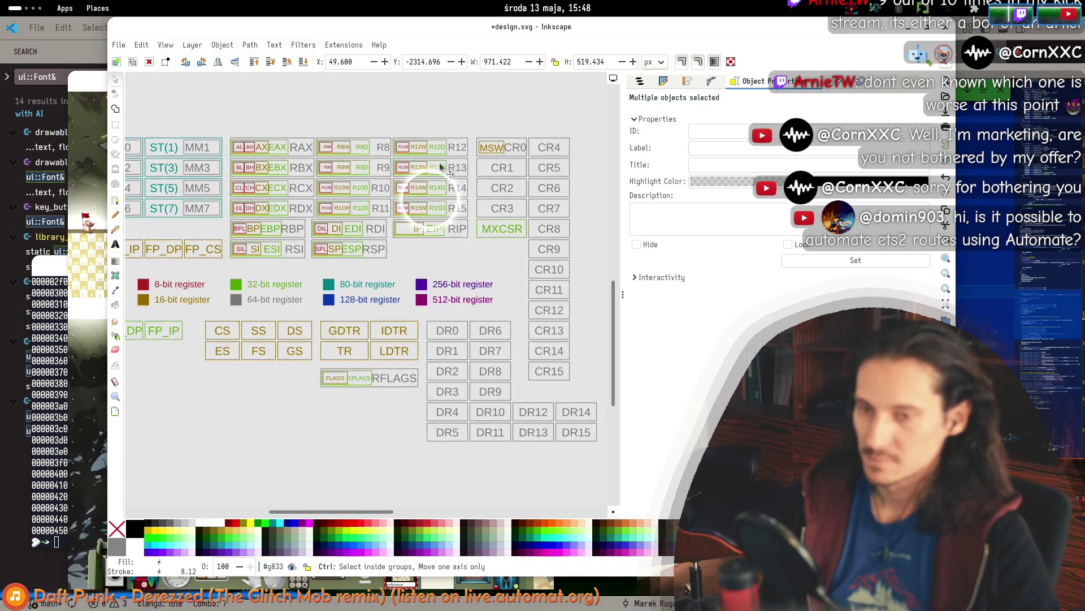
scroll(442, 163, "down", 4)
mouse_move(403, 309)
left_mouse_down()
mouse_move(364, 311)
mouse_move(364, 337)
mouse_move(376, 328)
left_mouse_up()
left_click(474, 339)
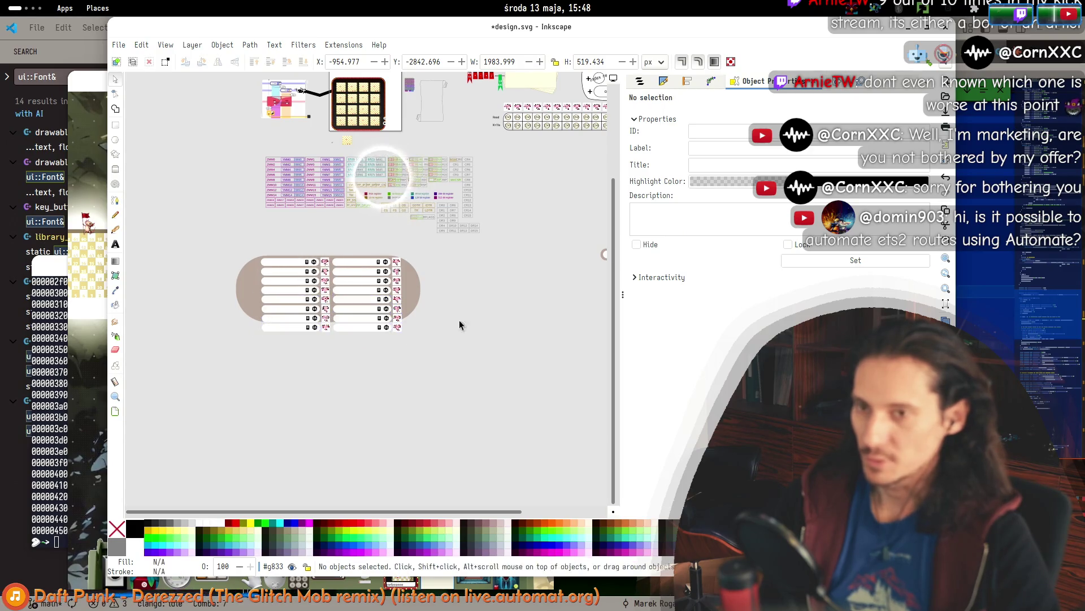
scroll(390, 187, "up", 6)
scroll(344, 274, "up", 2)
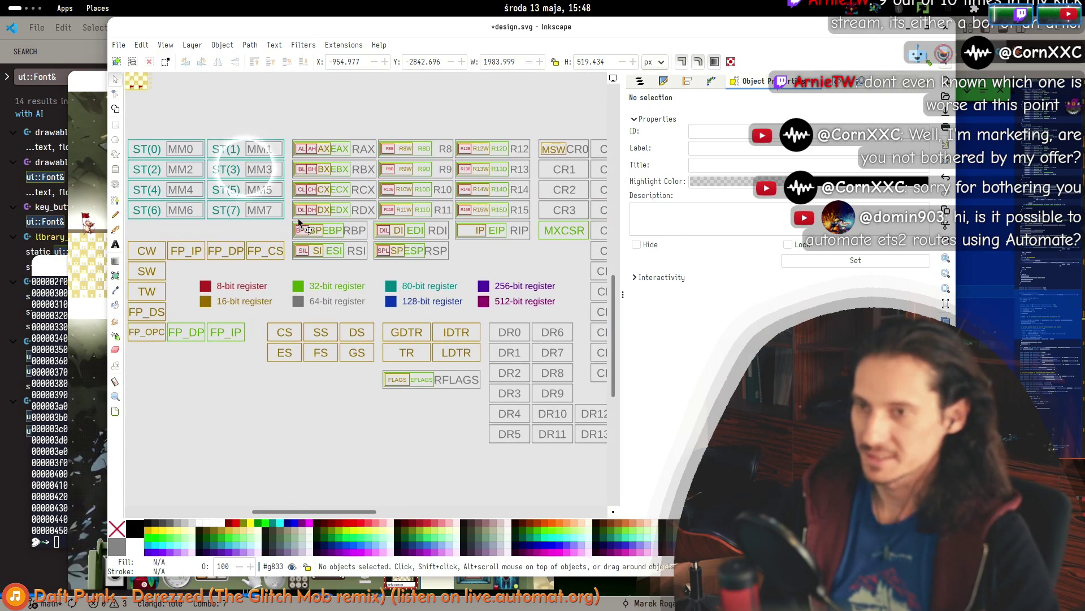
scroll(425, 214, "left", 5)
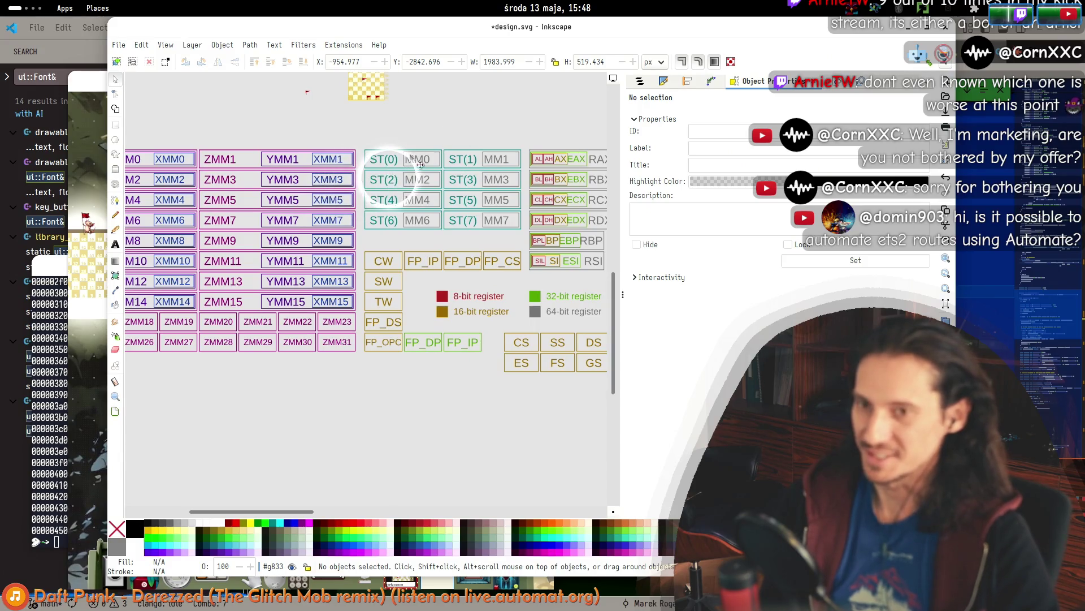
scroll(315, 227, "left", 5)
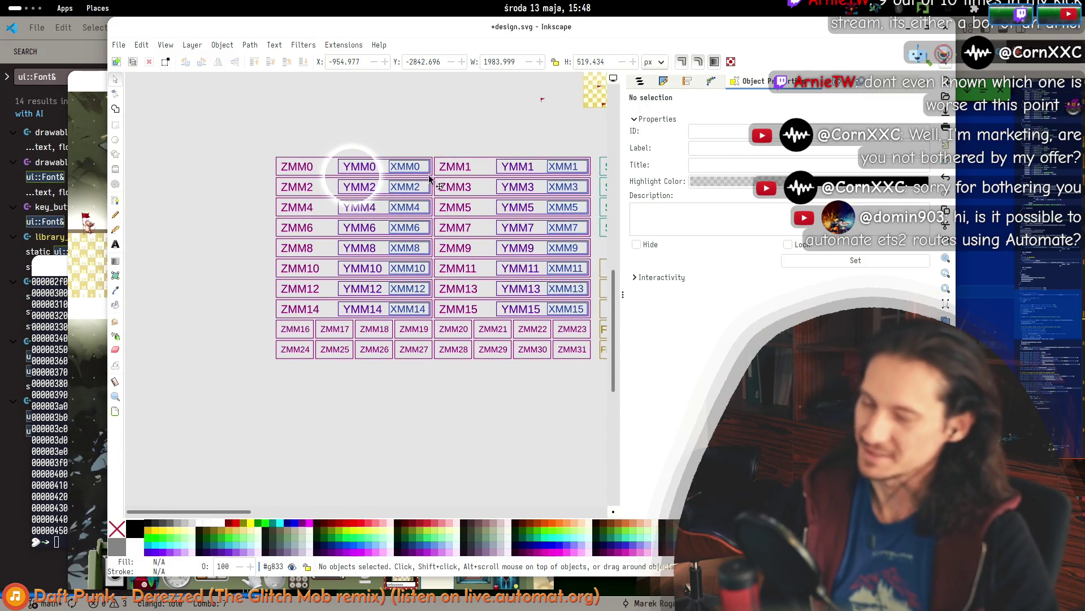
scroll(390, 178, "right", 2)
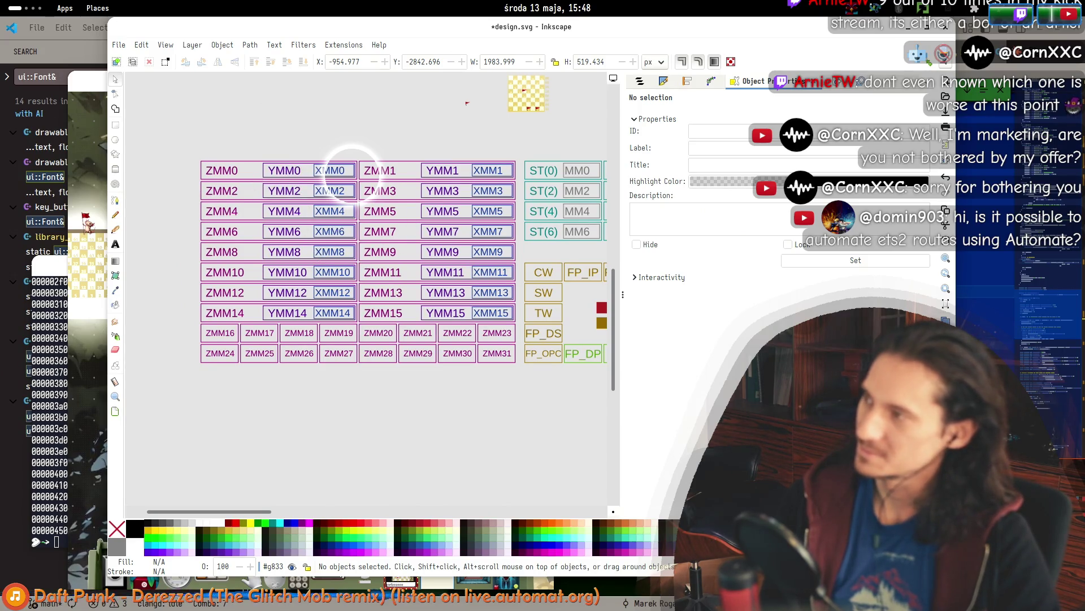
scroll(194, 258, "down", 2, "ctrl")
scroll(331, 203, "down", 5)
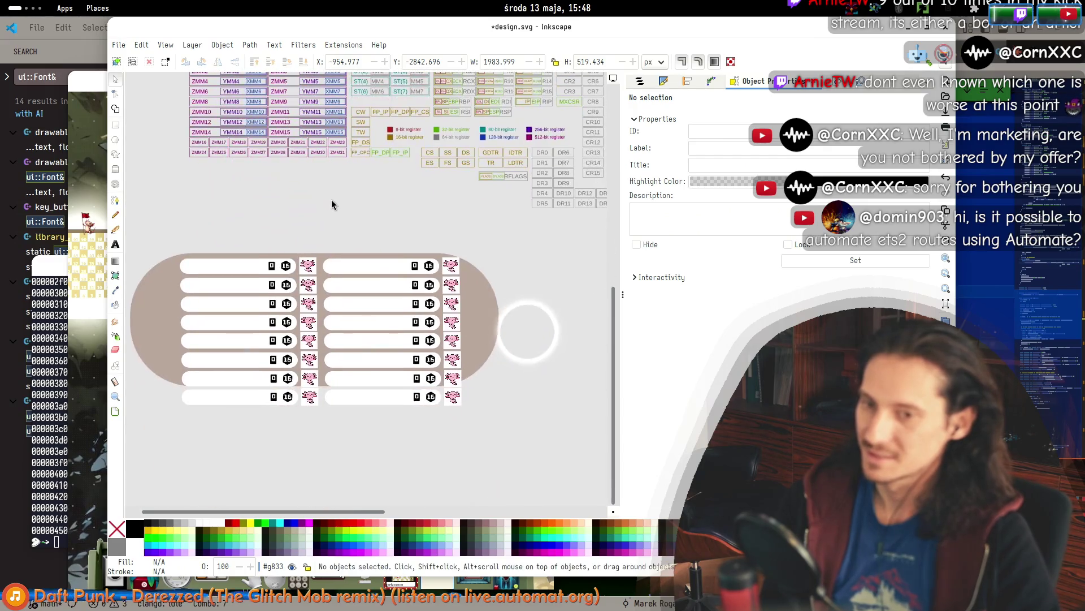
left_click(492, 331)
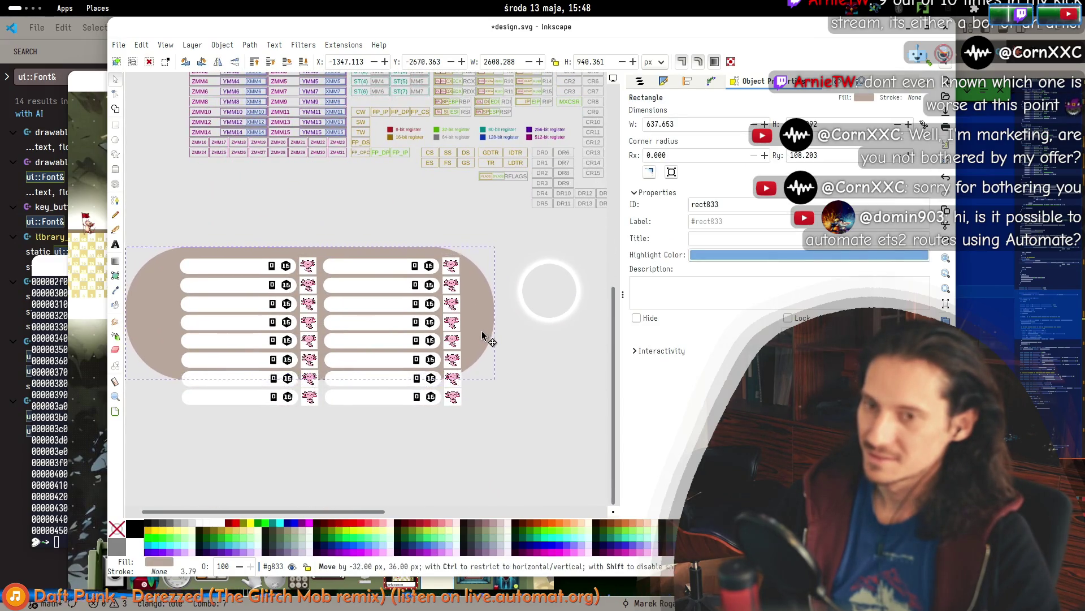
Make the brown panel's corners only slightly rounded and move it left.
key("r")
left_click_drag(495, 311, 494, 259)
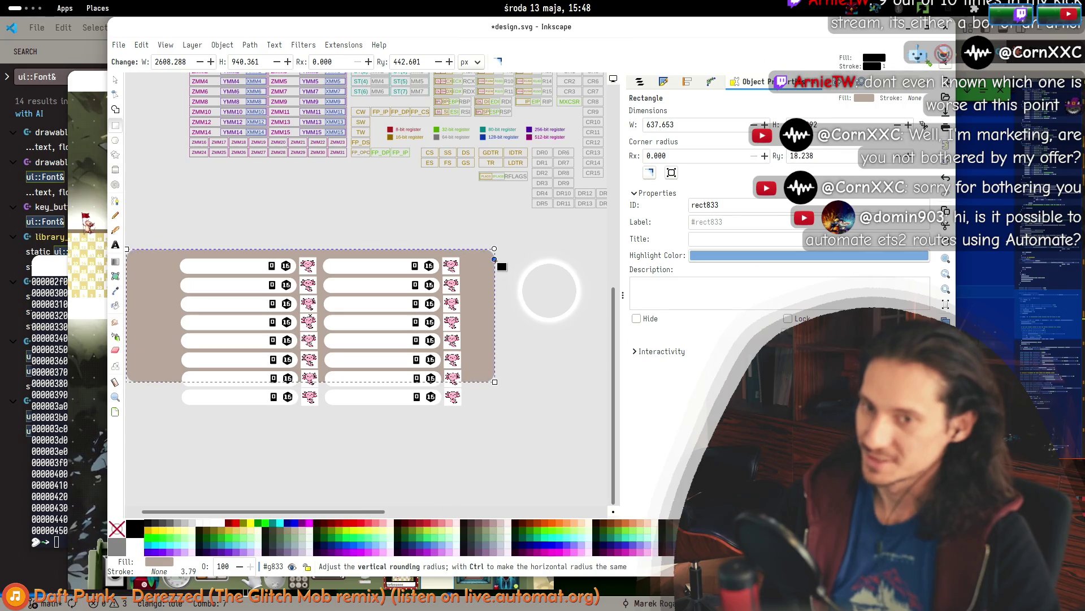
left_click(116, 80)
left_click_drag(478, 302, 434, 308)
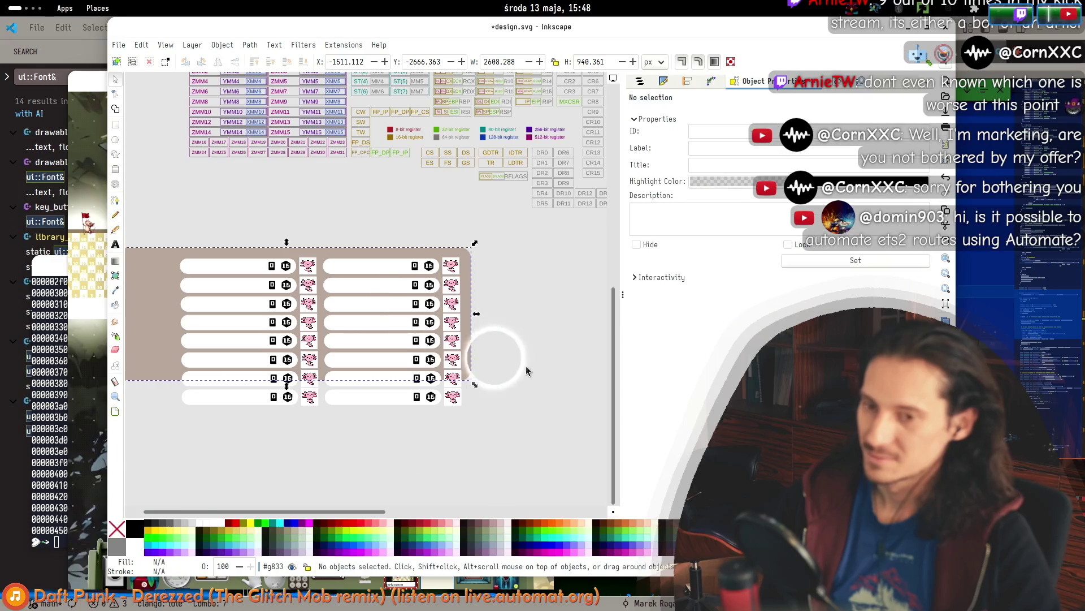
Stretch the brown panel downward and narrow it from its left side.
scroll(527, 371, "down", 1)
mouse_move(356, 382)
left_mouse_down()
mouse_move(373, 472)
mouse_move(362, 490)
left_mouse_up()
left_click_drag(221, 386, 270, 398)
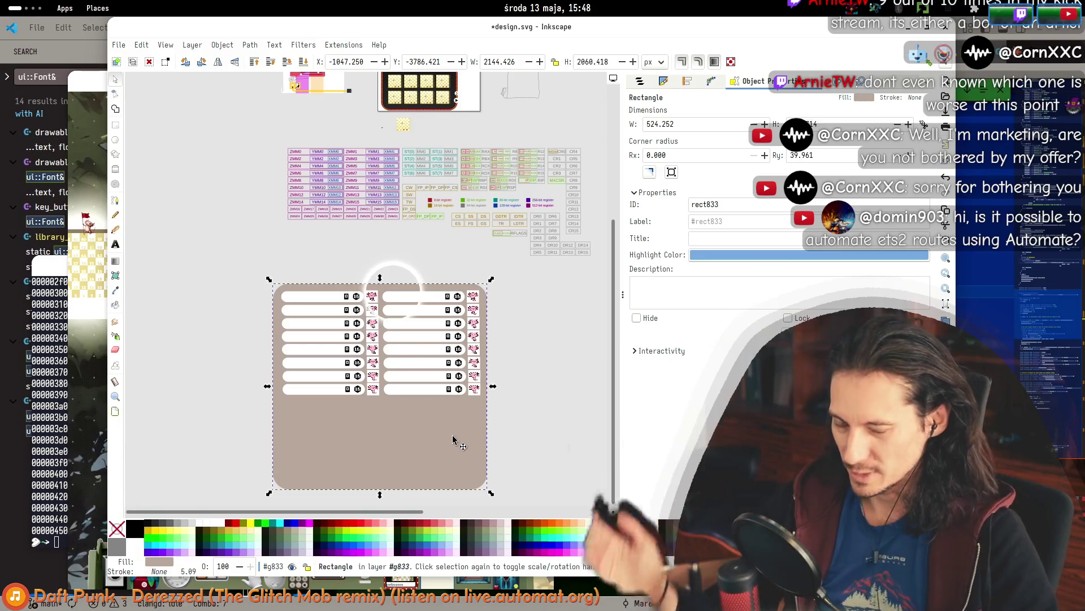
key("r")
scroll(504, 308, "up", 3)
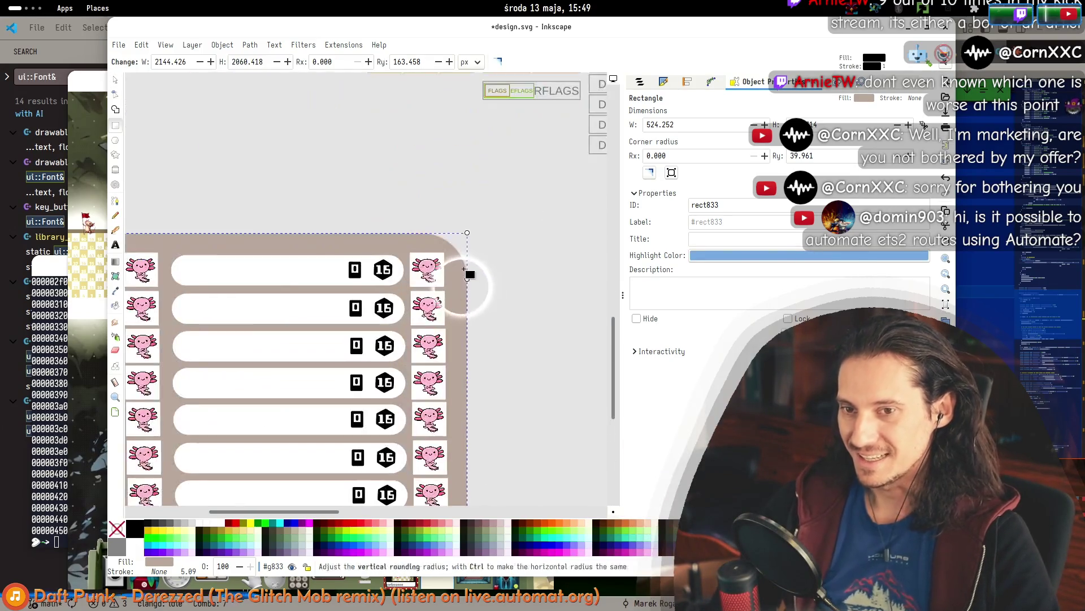
left_click(502, 281)
left_click(119, 80)
scroll(498, 211, "down", 3)
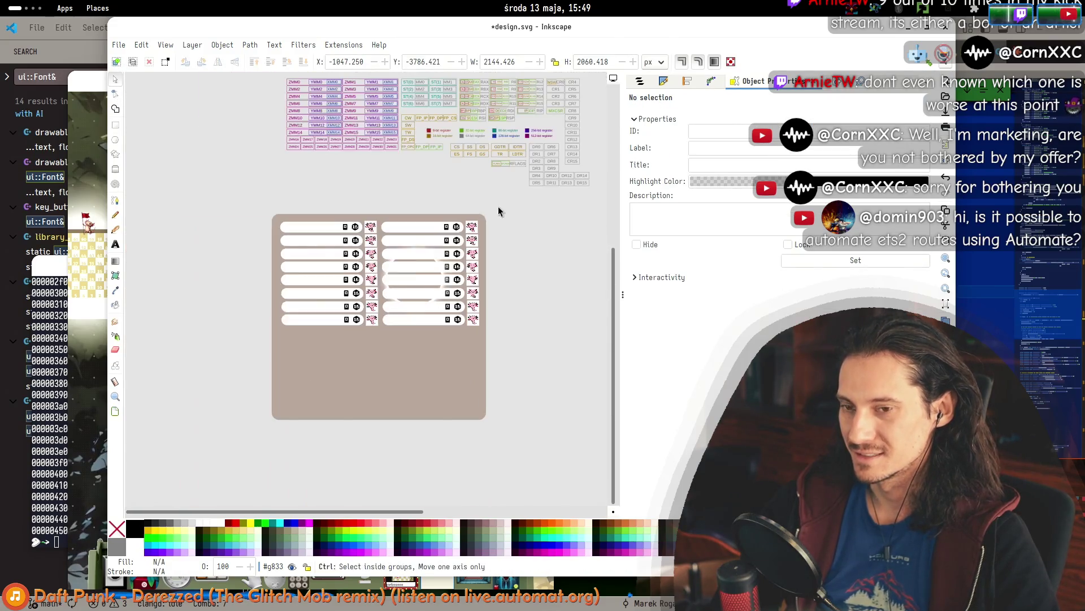
left_click_drag(552, 354, 426, 351)
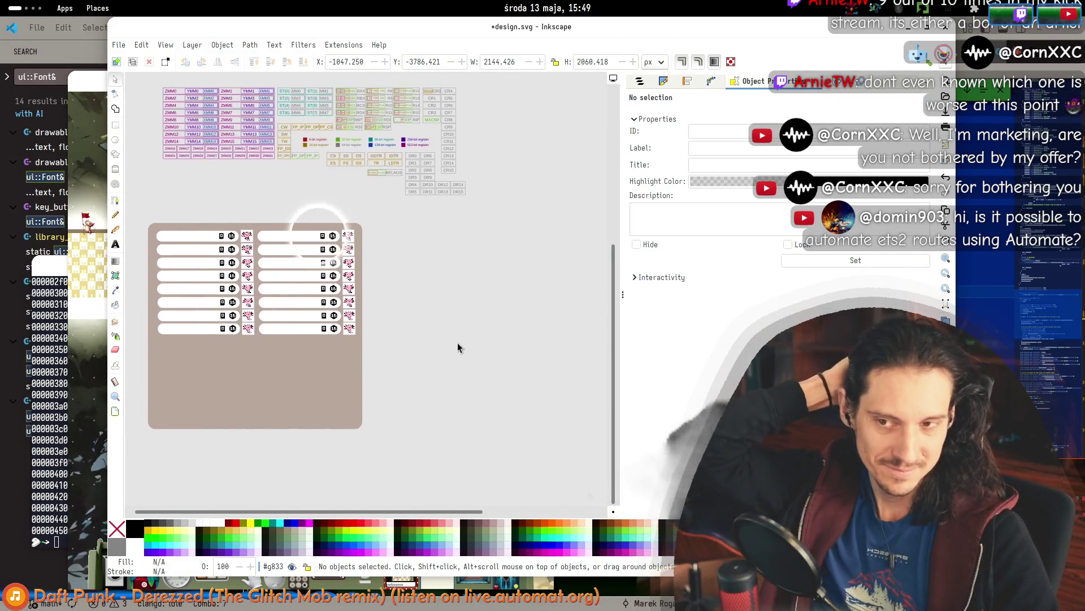
left_click_drag(551, 264, 244, 321)
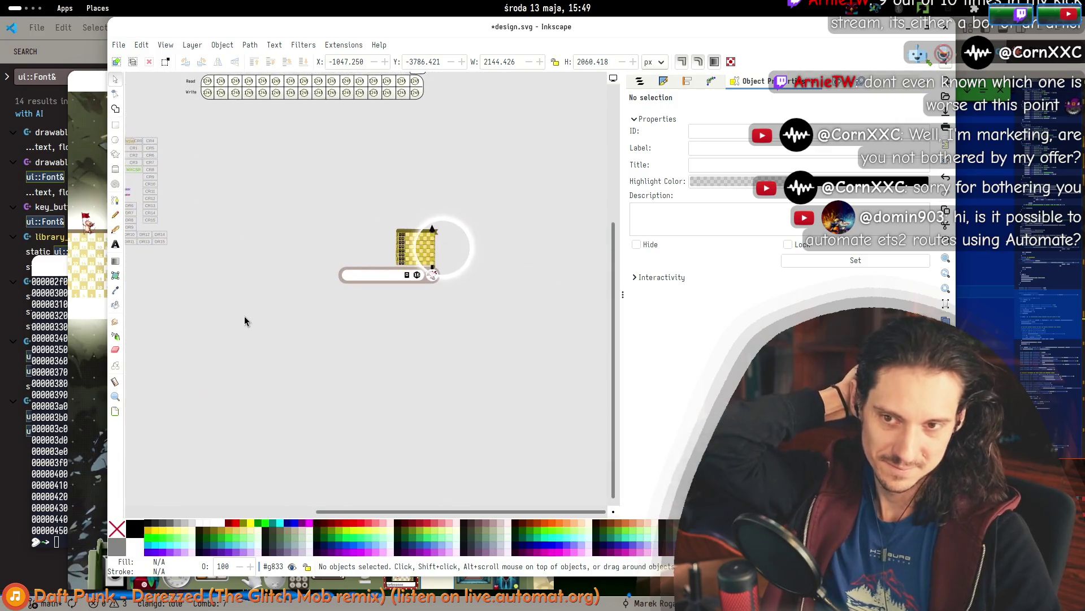
left_click_drag(514, 356, 384, 232)
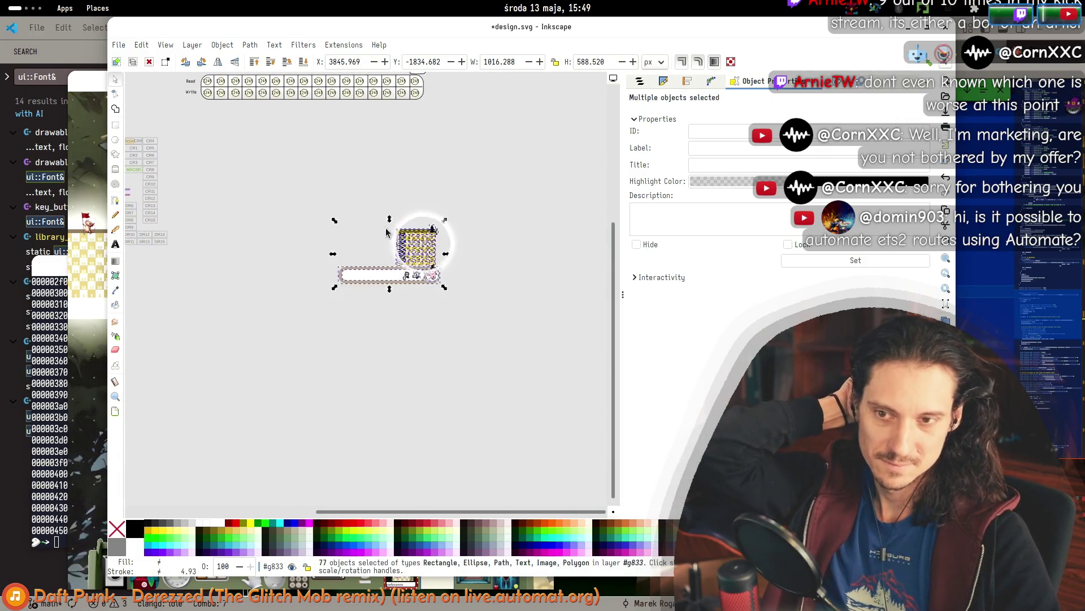
left_click_drag(406, 267, 212, 352)
key("Escape")
mouse_move(195, 281)
left_mouse_down()
mouse_move(522, 309)
mouse_move(418, 271)
left_mouse_up()
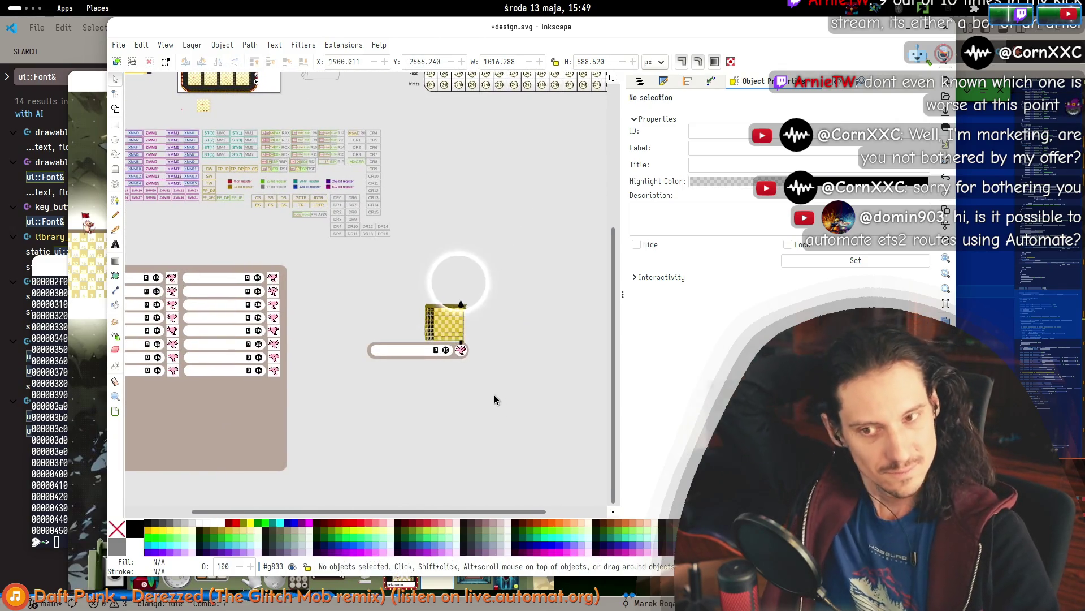
mouse_move(256, 33)
left_mouse_down()
mouse_move(560, 80)
mouse_move(347, 73)
mouse_move(222, 55)
left_mouse_up()
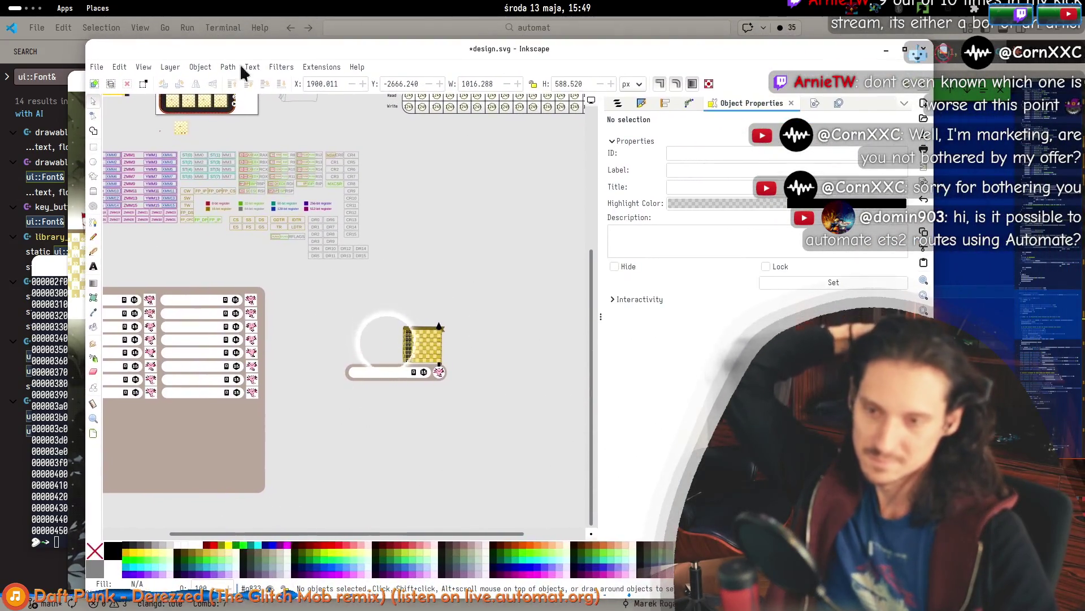
left_click_drag(369, 424, 438, 399)
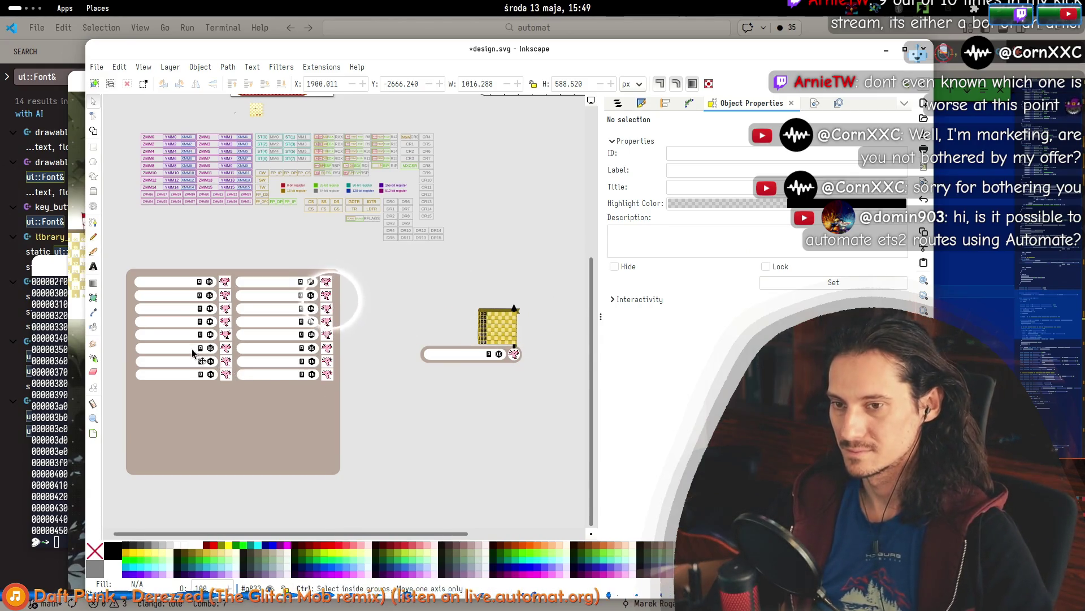
scroll(226, 339, "left", 1)
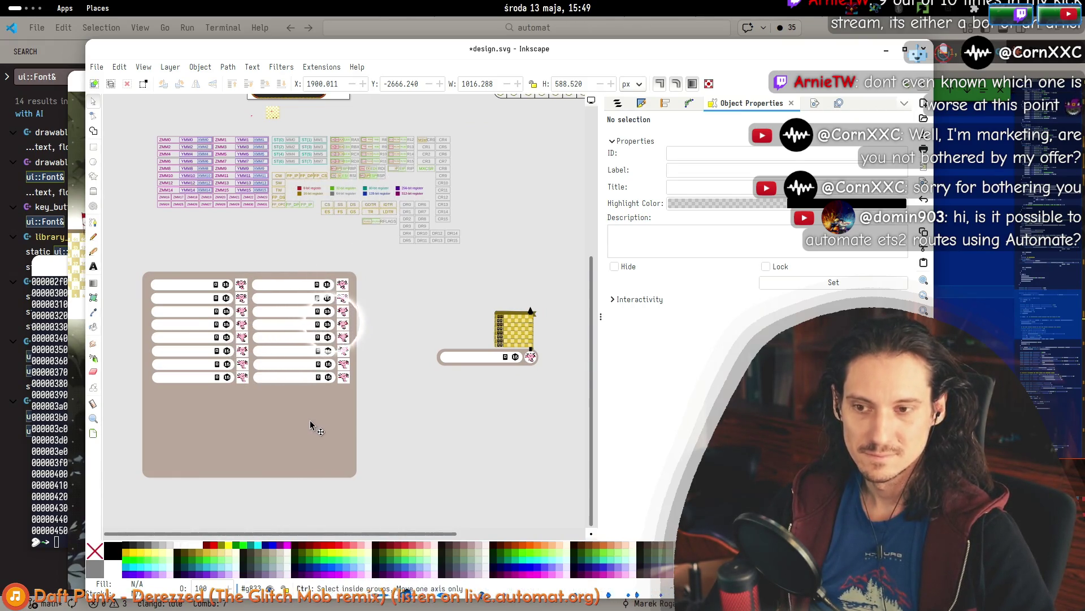
scroll(271, 403, "up", 3)
scroll(270, 403, "down", 2)
mouse_move(478, 396)
left_mouse_down()
mouse_move(518, 467)
mouse_move(446, 290)
mouse_move(247, 273)
mouse_move(505, 294)
mouse_move(492, 264)
mouse_move(429, 504)
mouse_move(464, 271)
mouse_move(520, 253)
left_mouse_up()
left_click(206, 275)
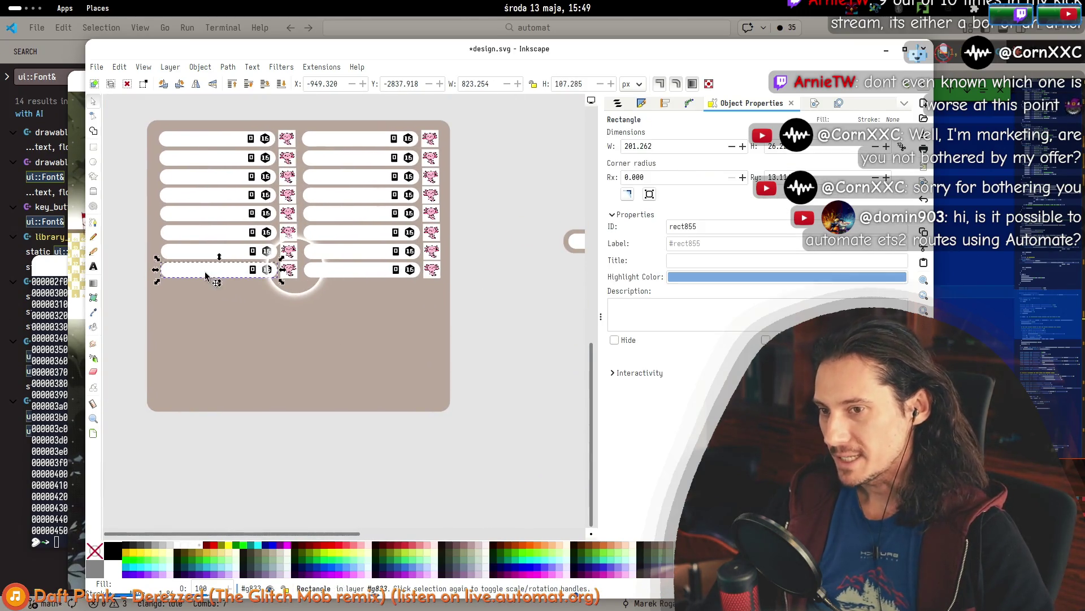
Move and enlarge the spare white bar below the key rows, making its corners nearly square.
left_click_drag(222, 272, 233, 297)
mouse_move(297, 311)
left_mouse_down()
mouse_move(266, 367)
mouse_move(285, 407)
left_mouse_up()
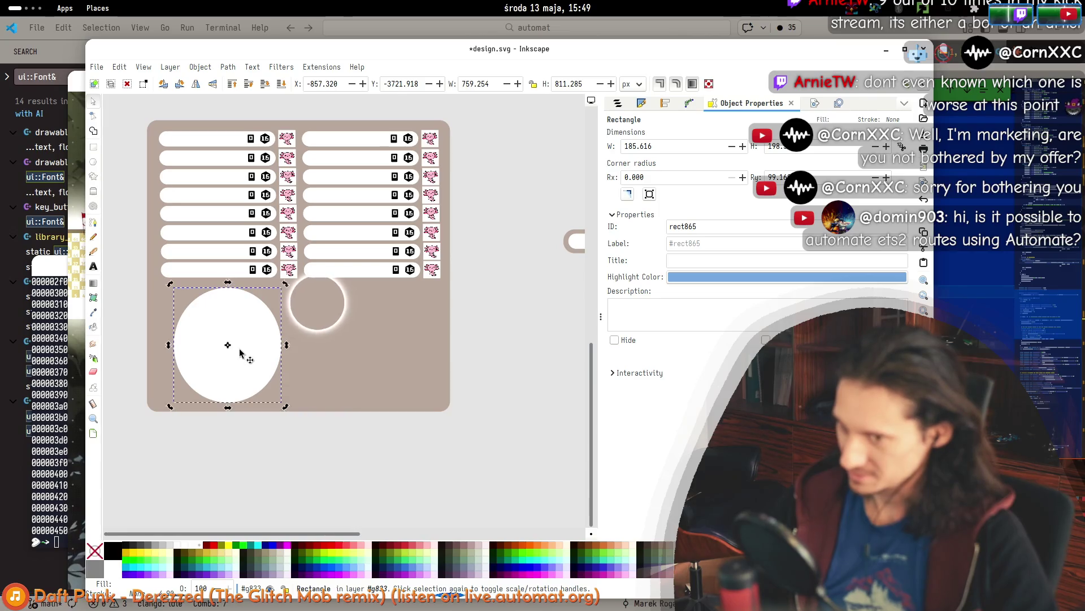
key("r")
left_click_drag(287, 344, 290, 295)
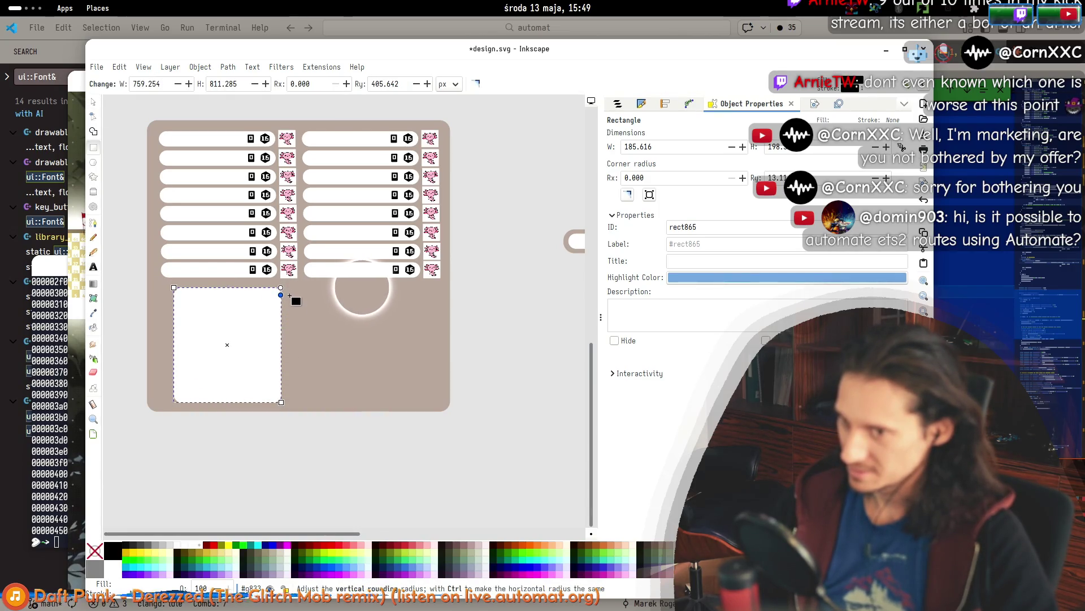
left_click(91, 103)
Move the white rectangle to the panel's right edge, stretch it tall and narrow, then round its corners.
mouse_move(247, 363)
left_mouse_down()
mouse_move(351, 359)
mouse_move(427, 308)
mouse_move(519, 196)
mouse_move(492, 249)
mouse_move(386, 381)
mouse_move(510, 179)
mouse_move(510, 202)
left_mouse_up()
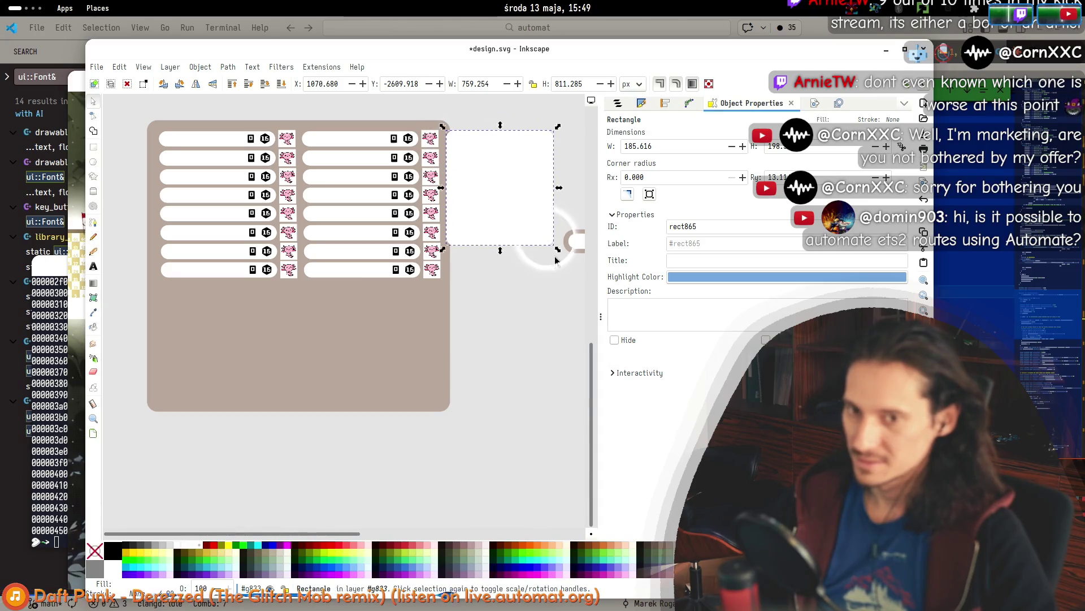
left_click_drag(558, 256, 471, 402)
left_click(390, 341)
left_click(459, 259)
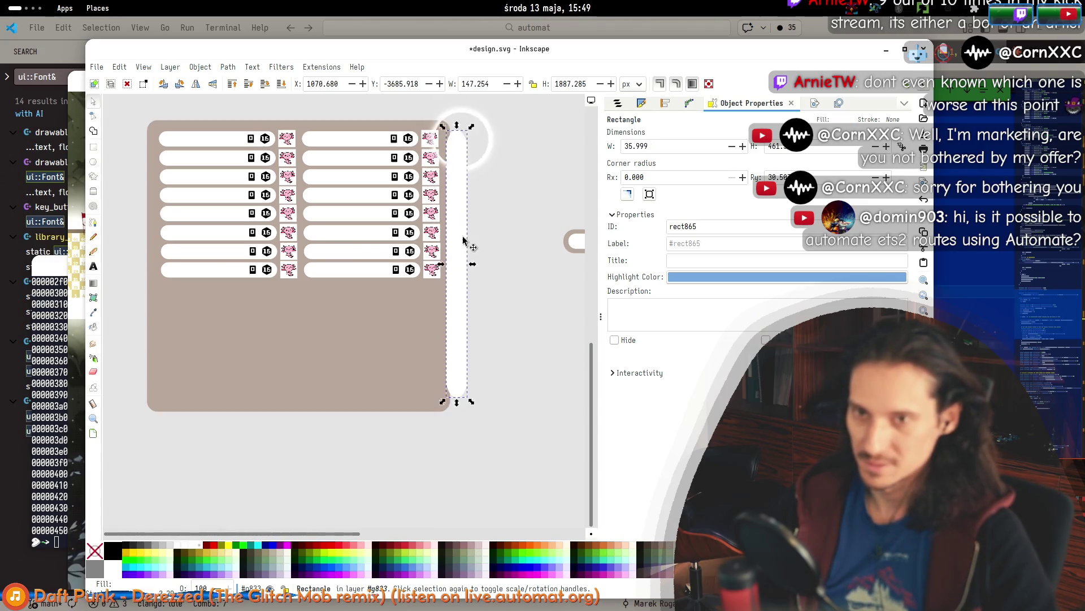
key("r")
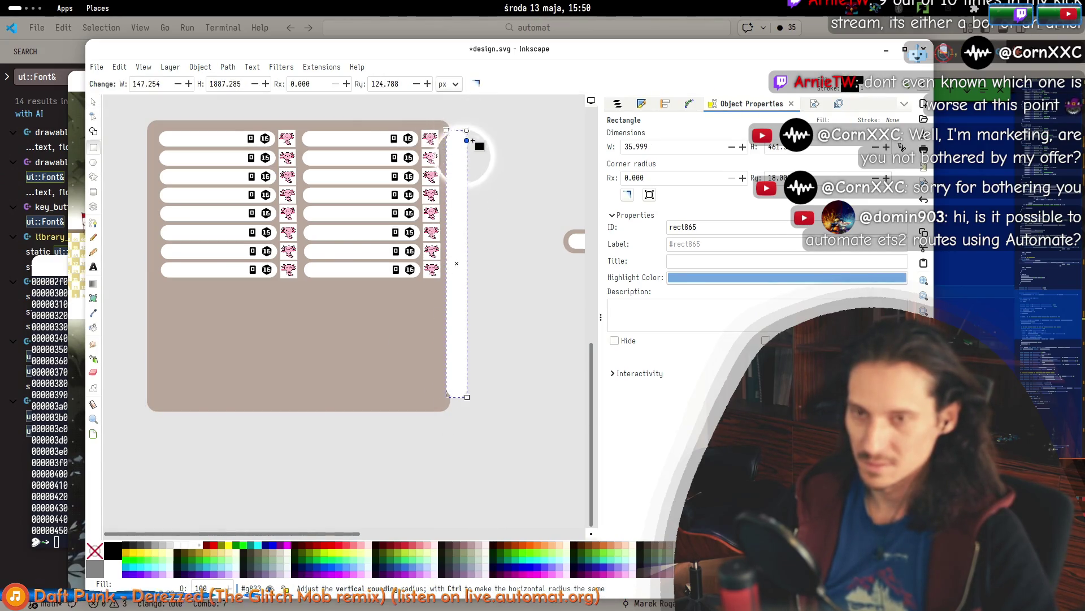
left_click(473, 221)
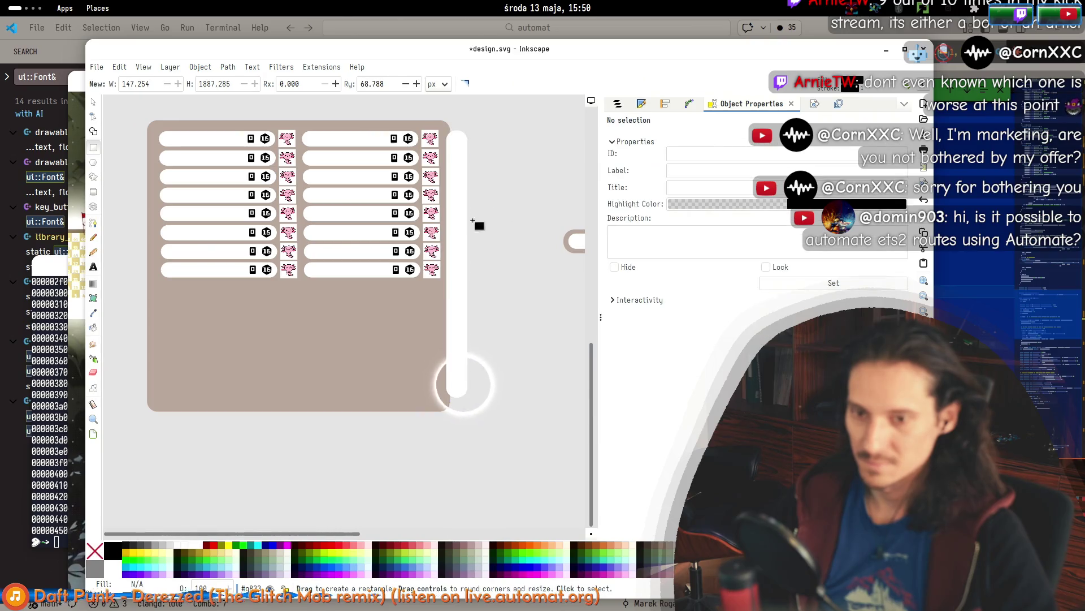
Widen the brown panel to enclose the white strip and nudge the strip into place.
left_click(94, 102)
left_click(356, 356)
left_click_drag(456, 270, 483, 260)
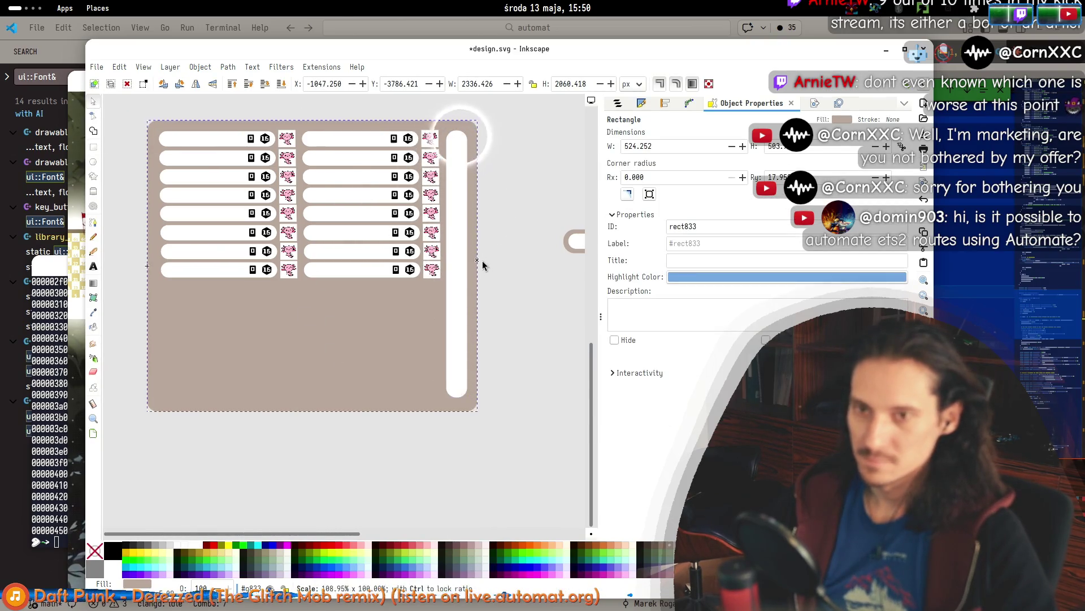
left_click(544, 309)
left_click_drag(460, 303, 463, 304)
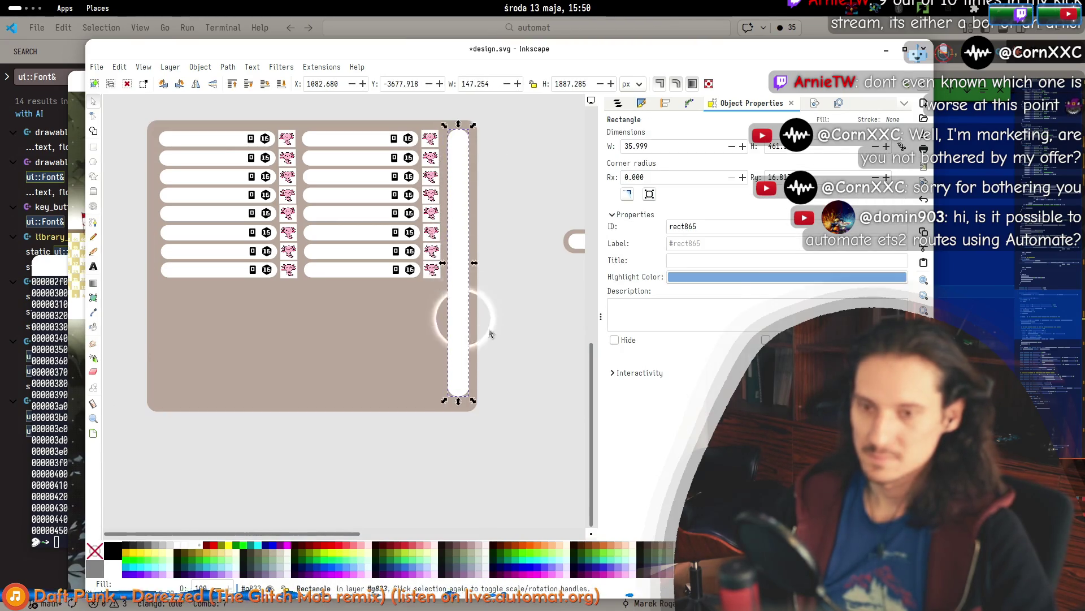
left_click(488, 328)
scroll(377, 343, "right", 3)
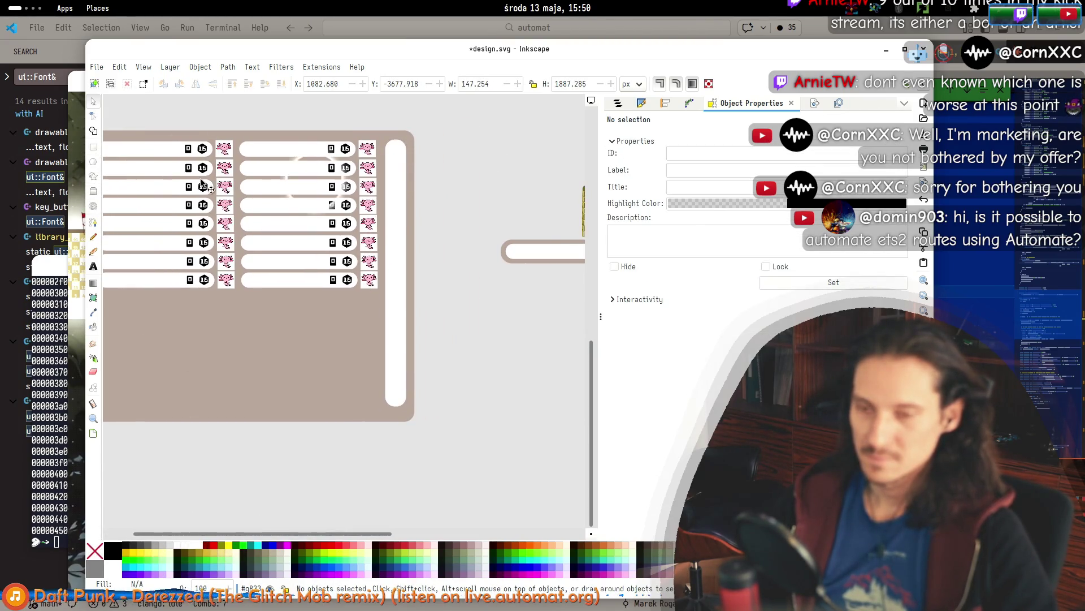
Fill the strip lime green and draw a rectangle over its lower part.
left_click(396, 254)
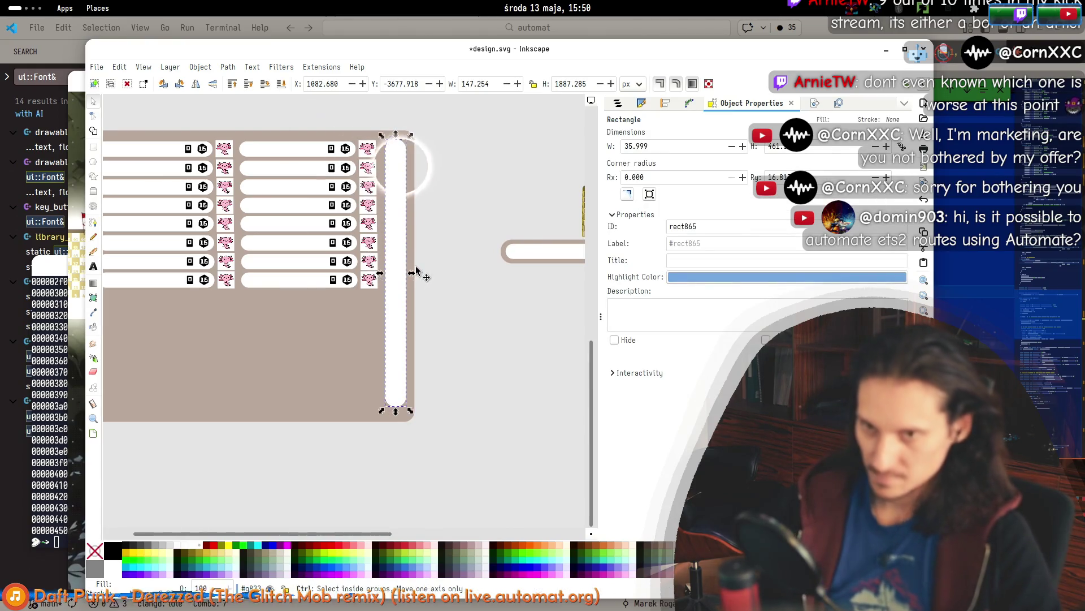
left_click(244, 545)
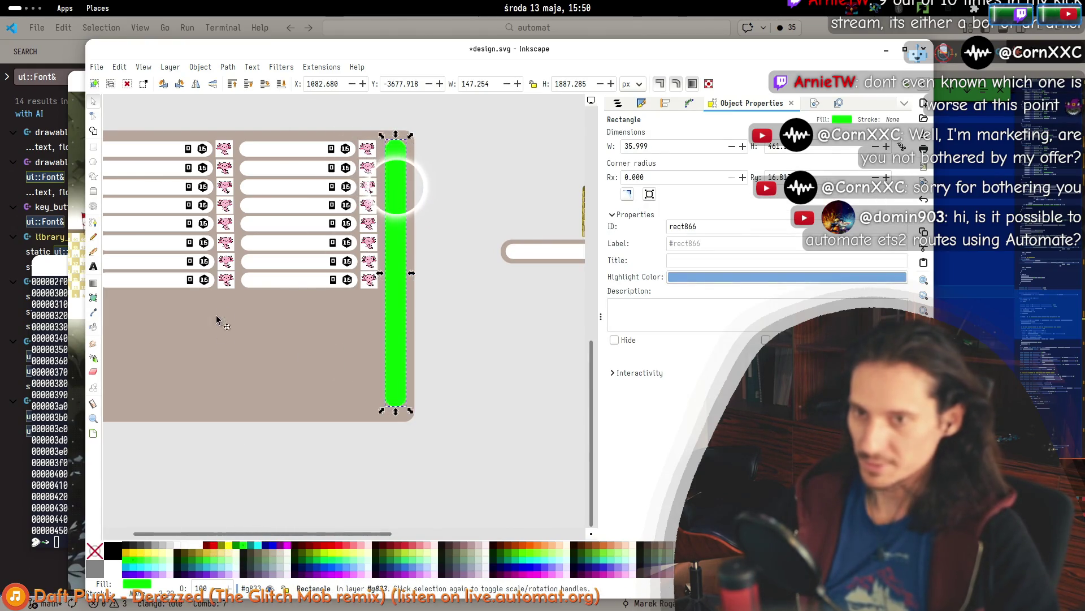
left_click(94, 148)
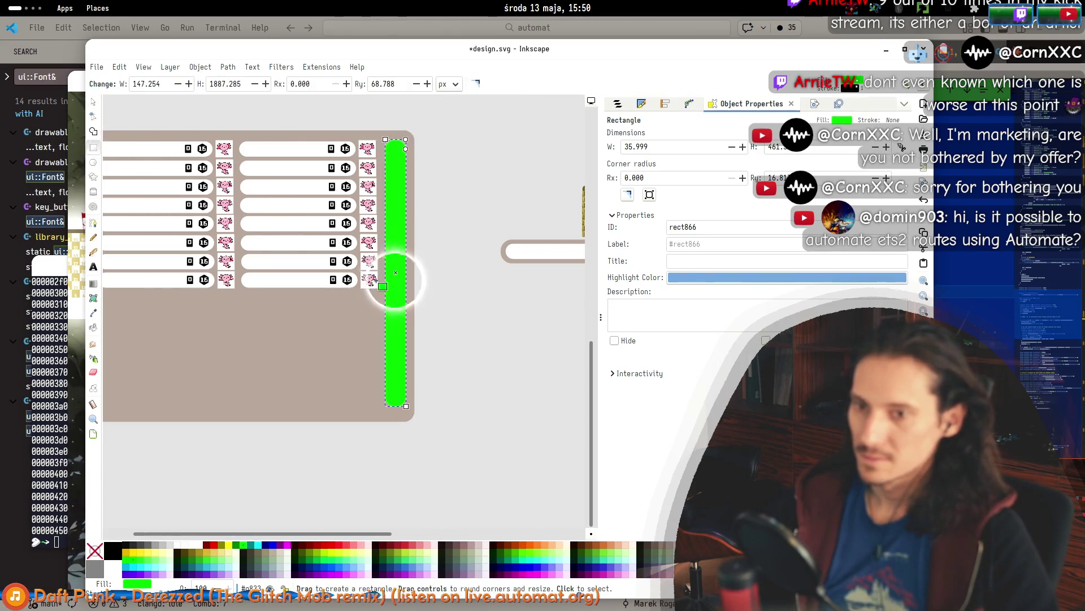
left_click_drag(409, 403, 413, 420)
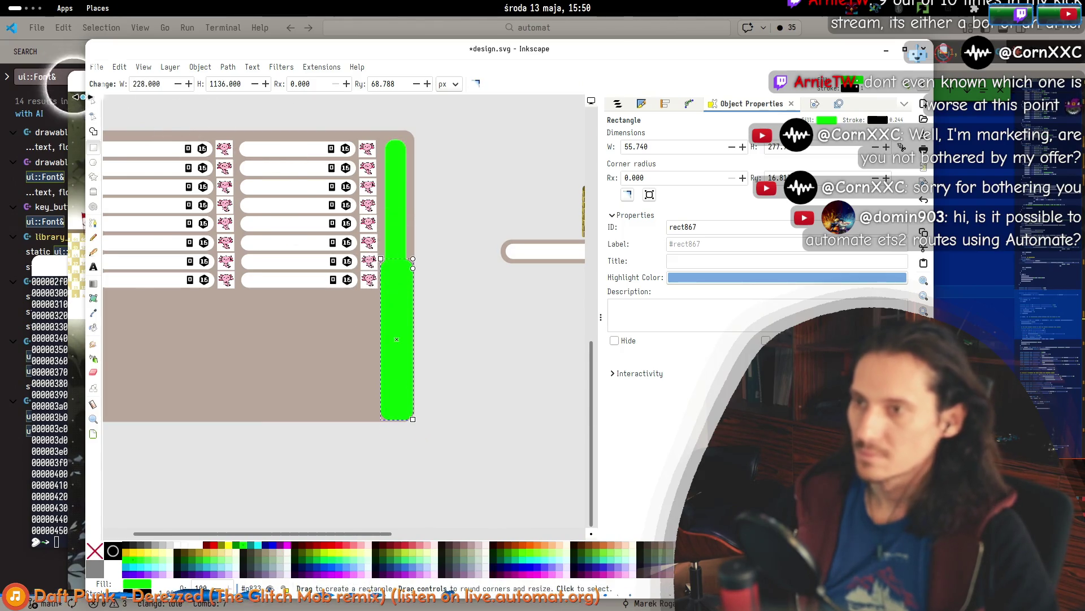
Clip the green bar to the new rectangle using Set Clip from the right-click menu.
left_click(94, 111)
left_click(395, 211, "shift")
right_click(399, 208)
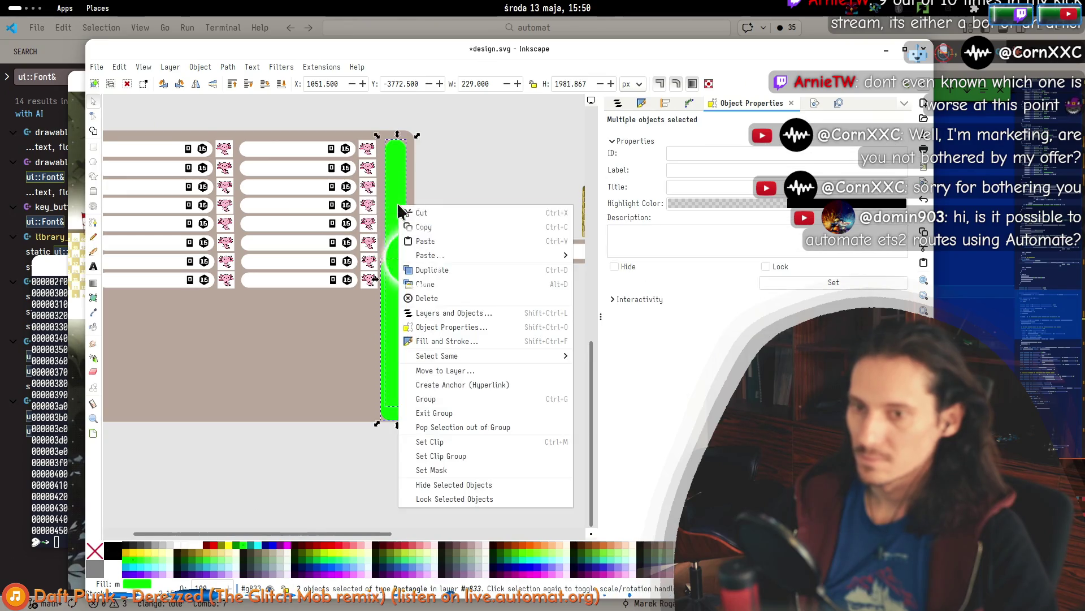
left_click(467, 439)
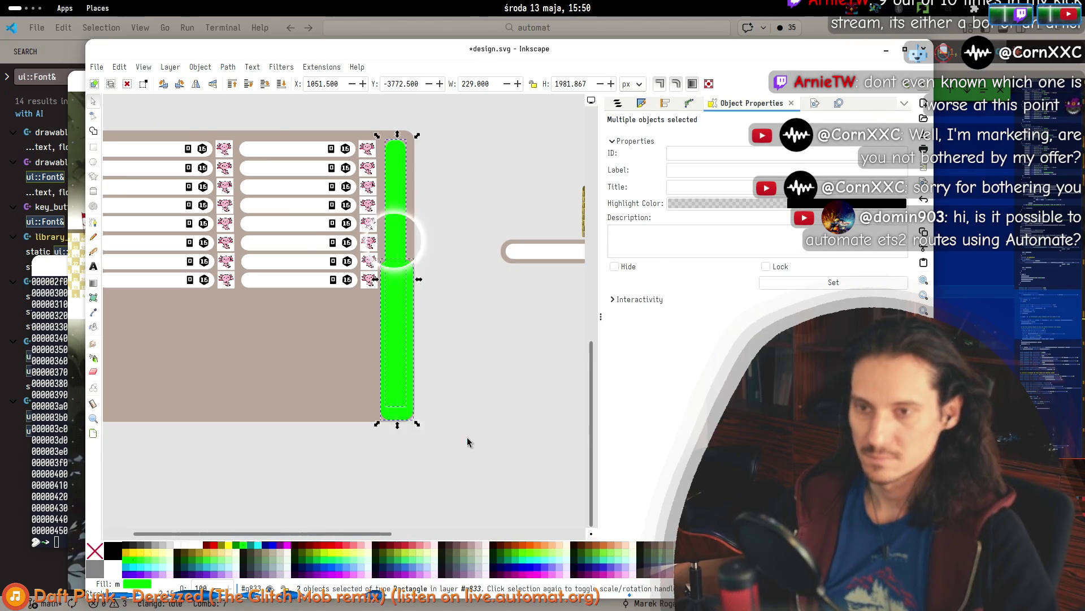
left_click(446, 310)
double_click(398, 295)
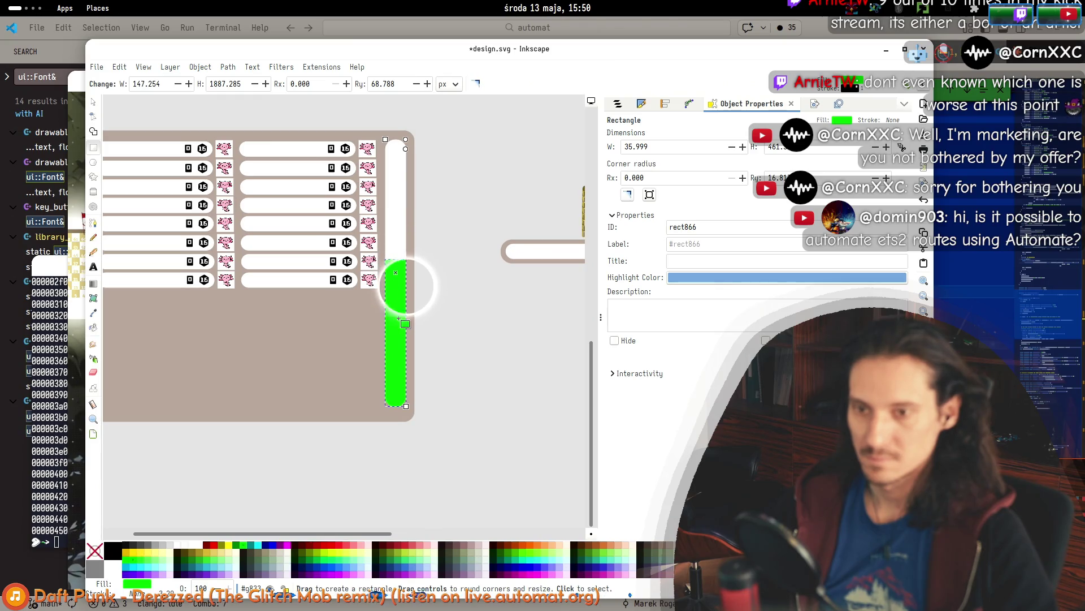
key("Escape")
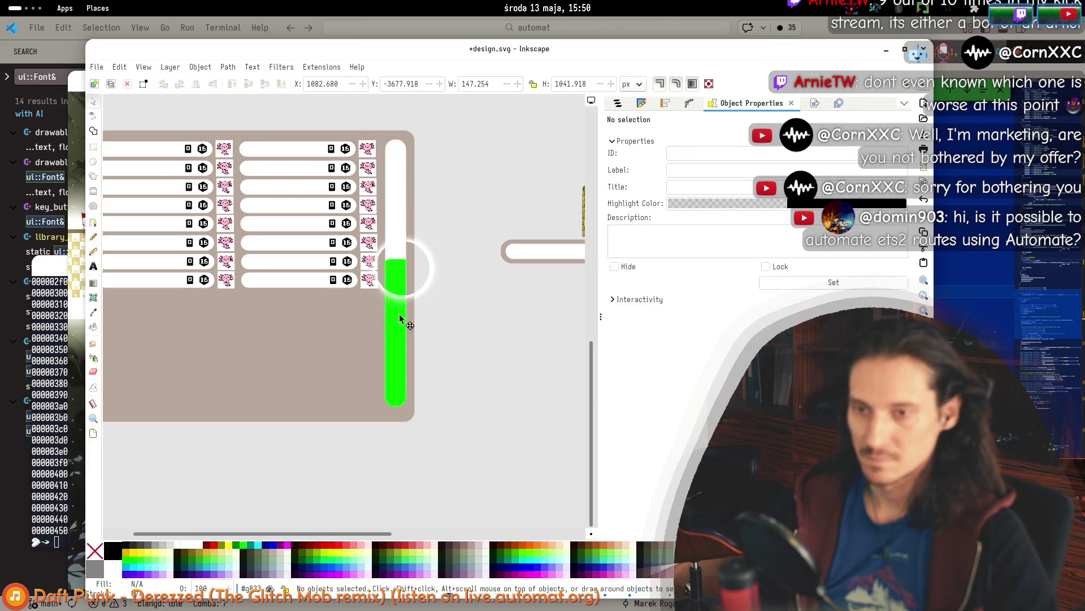
right_click(400, 314)
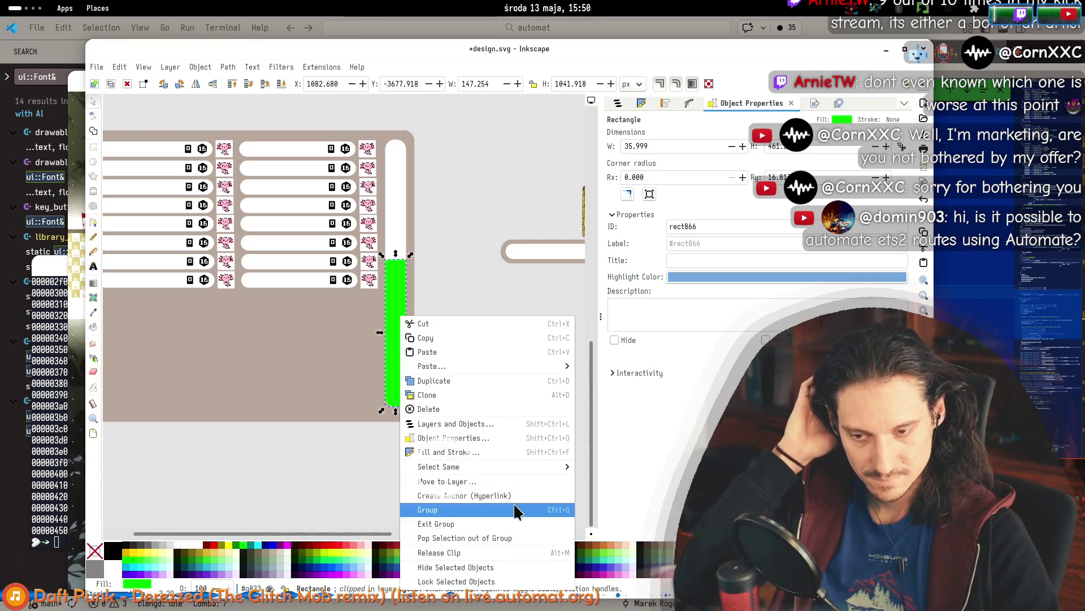
Select the clipped green fill and drag it up to the top of the white strip.
left_click(443, 255)
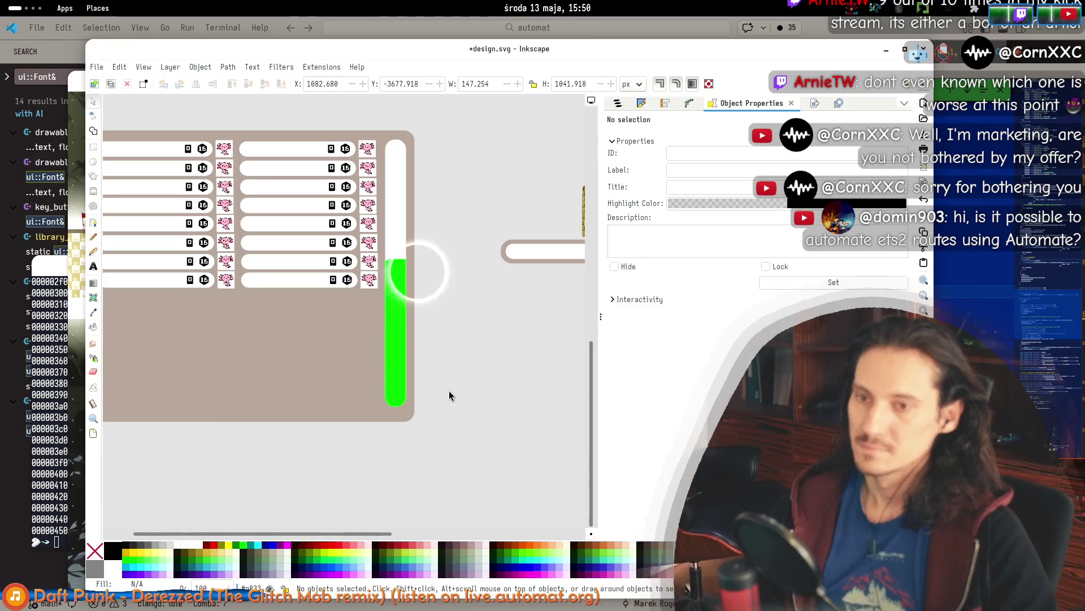
scroll(448, 391, "up", 2)
scroll(419, 332, "down", 5)
scroll(417, 329, "up", 4)
scroll(413, 330, "up", 1)
scroll(412, 326, "down", 4)
scroll(404, 325, "up", 2)
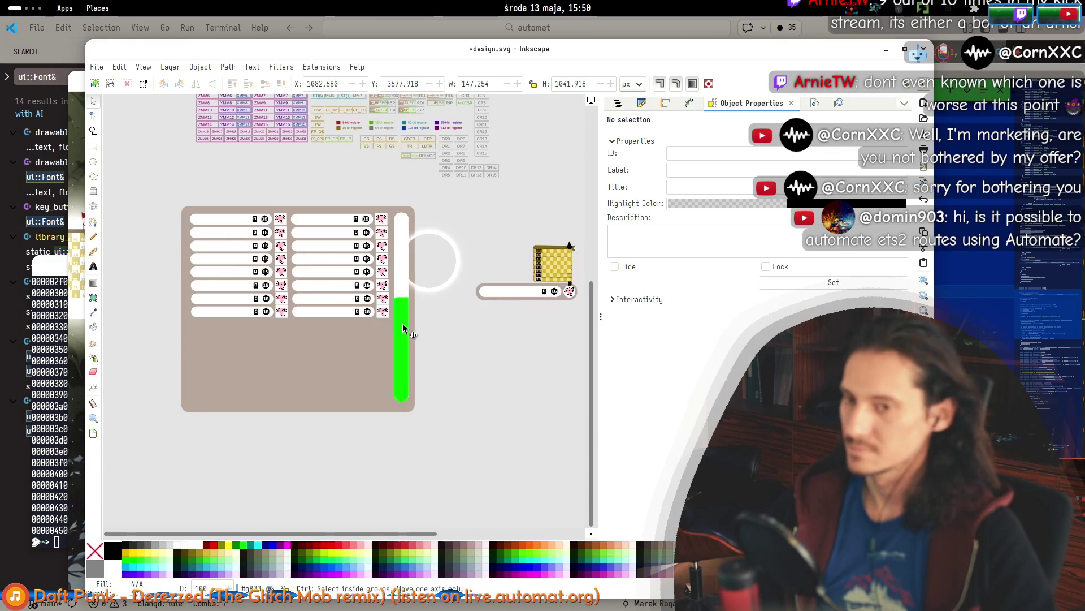
scroll(411, 292, "up", 2)
scroll(397, 283, "down", 2)
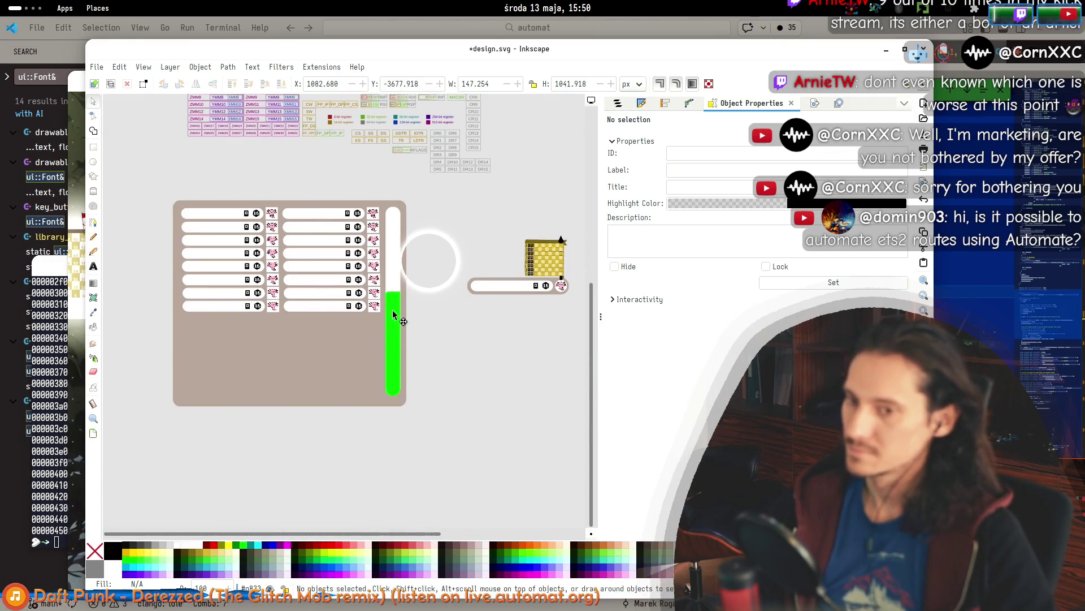
left_click(390, 301)
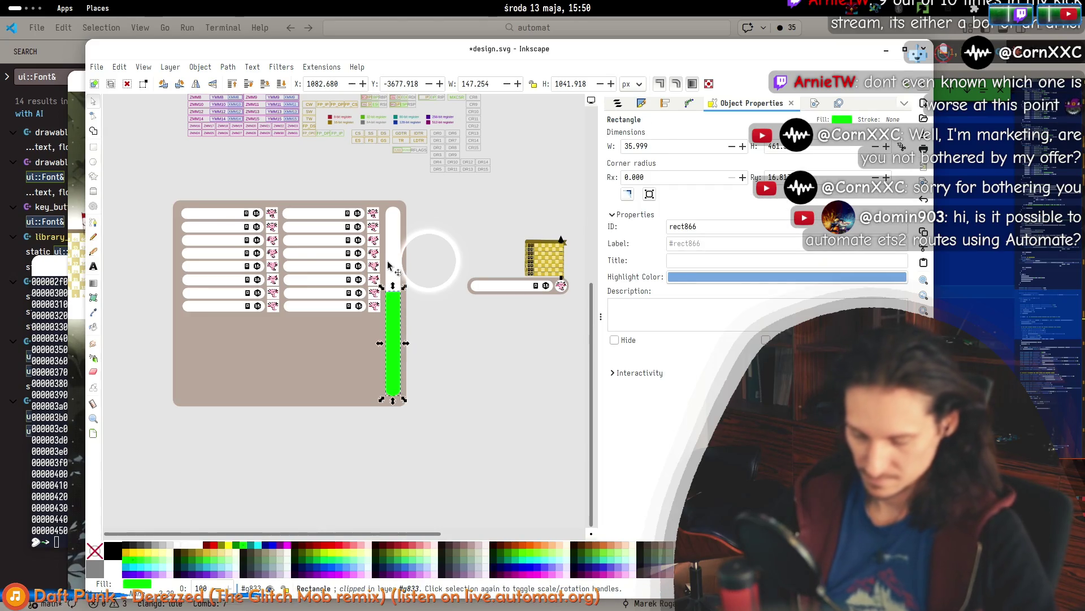
left_click_drag(393, 311, 394, 227)
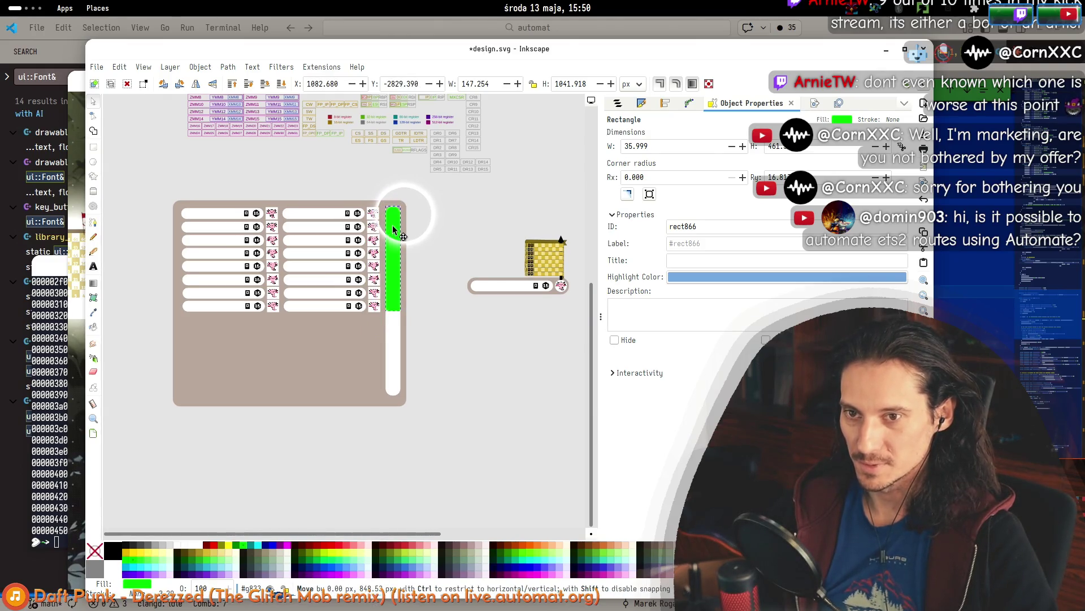
left_click(433, 324)
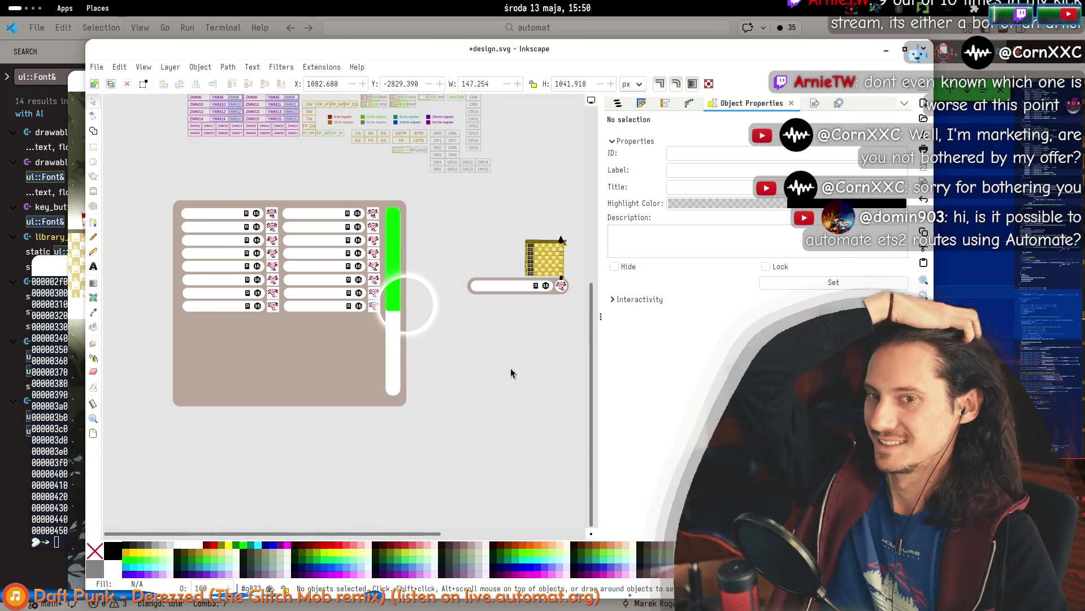
scroll(404, 419, "down", 2)
scroll(465, 404, "up", 2)
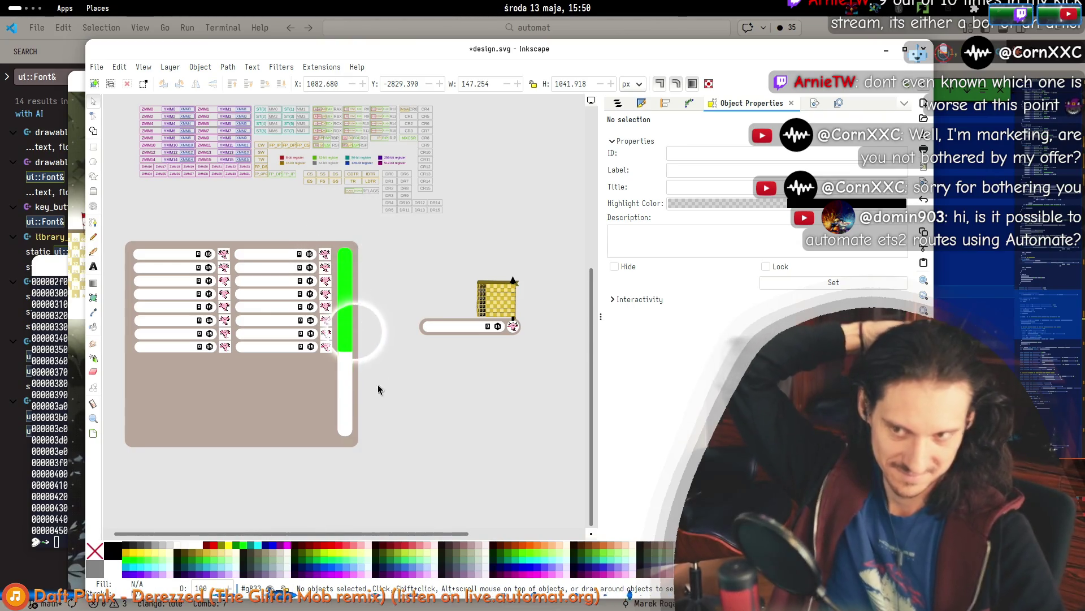
Drag the green bar's bottom handle upward twice so it covers only the track's upper part.
left_click(344, 395)
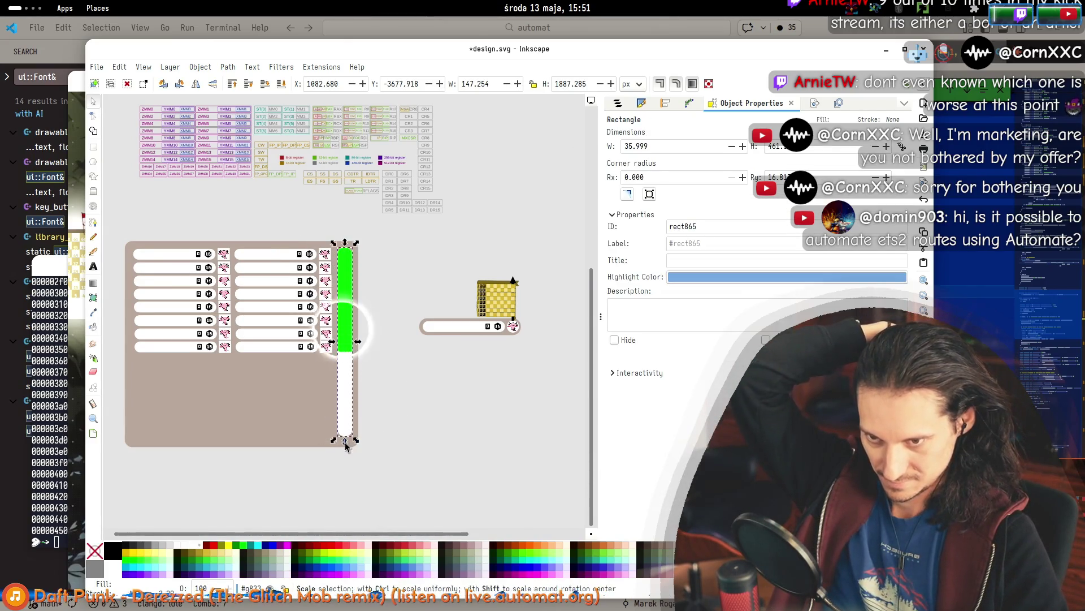
left_click_drag(354, 375, 355, 361)
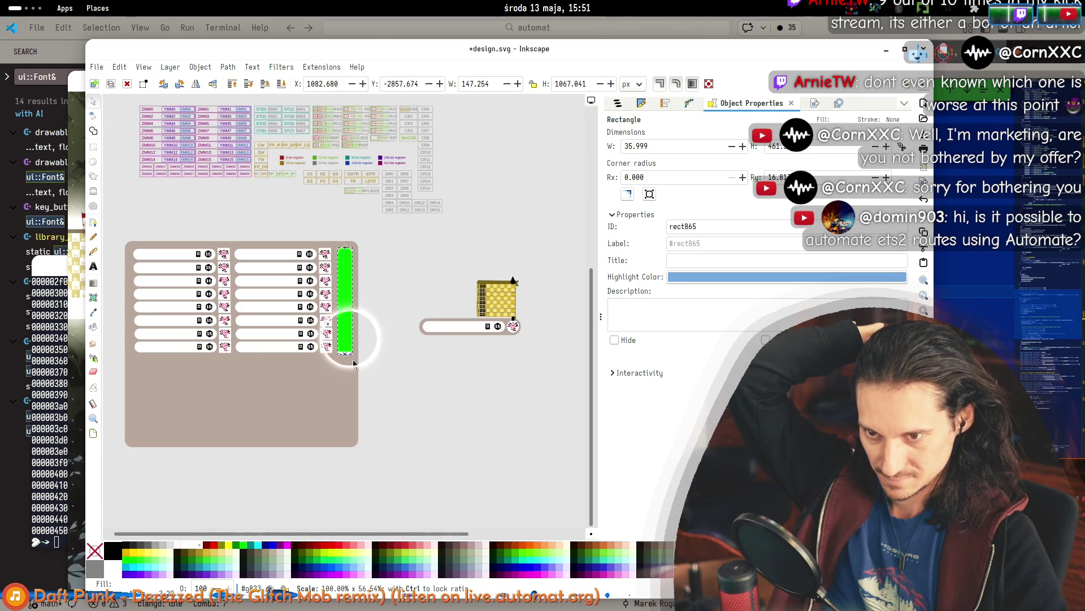
left_click(394, 353)
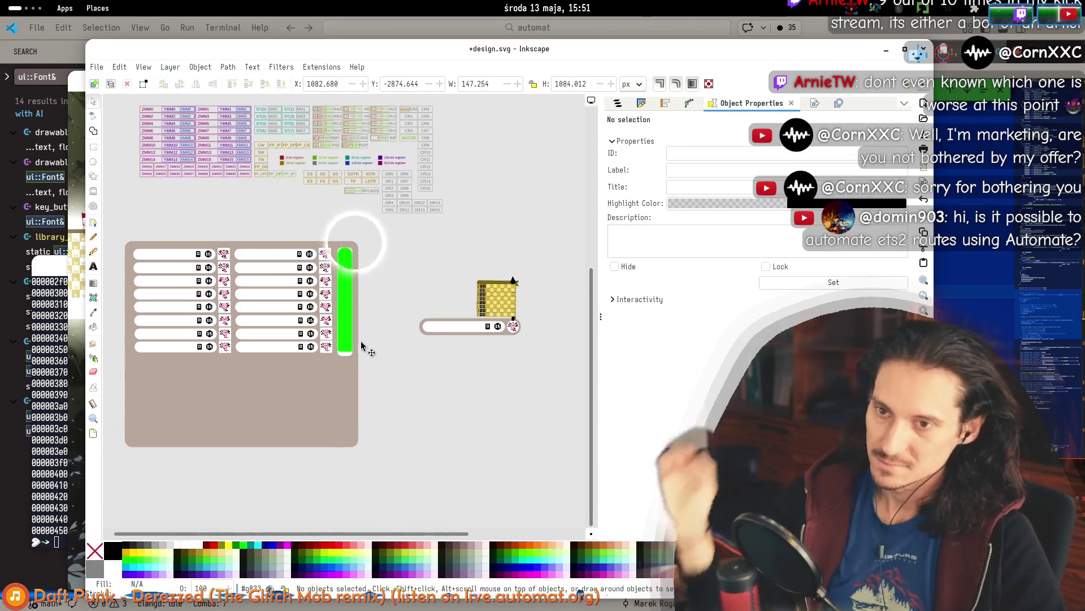
scroll(352, 311, "up", 2)
scroll(352, 307, "up", 1)
left_click(338, 296)
mouse_move(337, 414)
left_mouse_down()
mouse_move(338, 240)
mouse_move(338, 305)
left_mouse_up()
key("r")
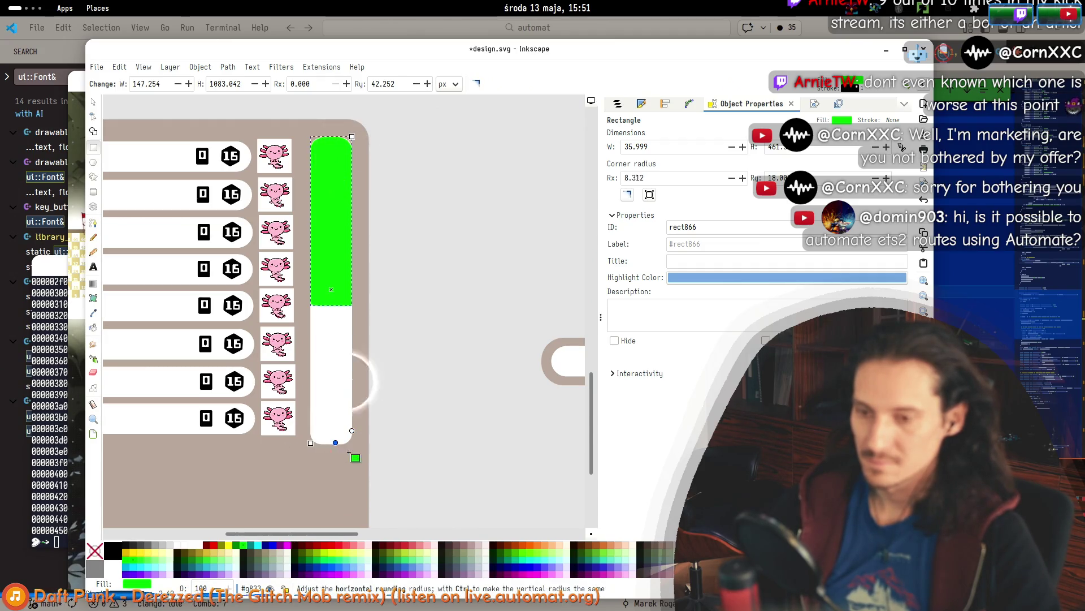
Round the green level bar's corners to match the white track.
key("s")
left_click(337, 319)
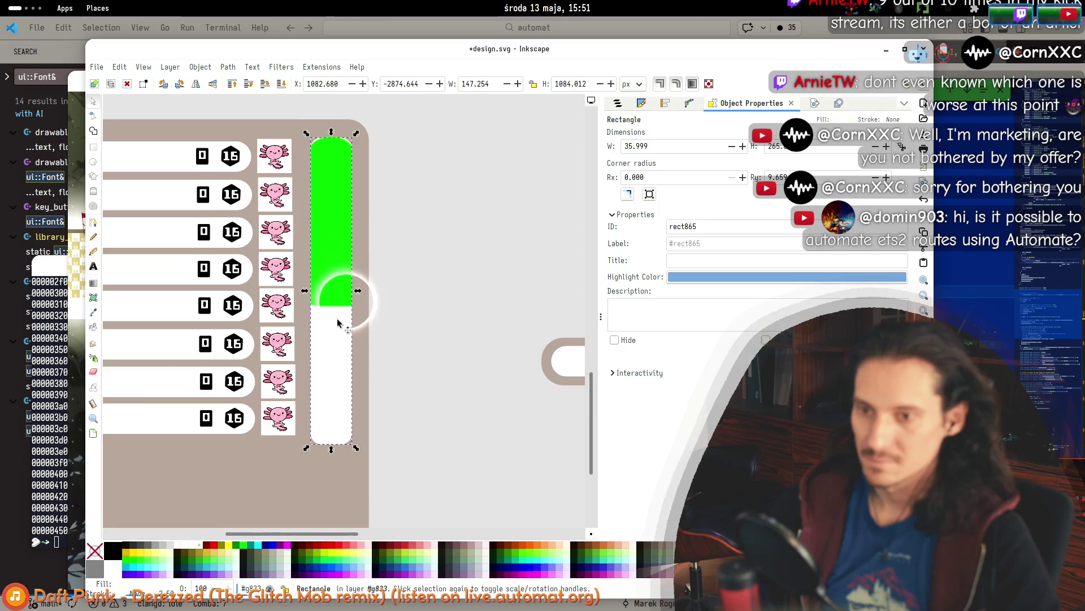
key("n")
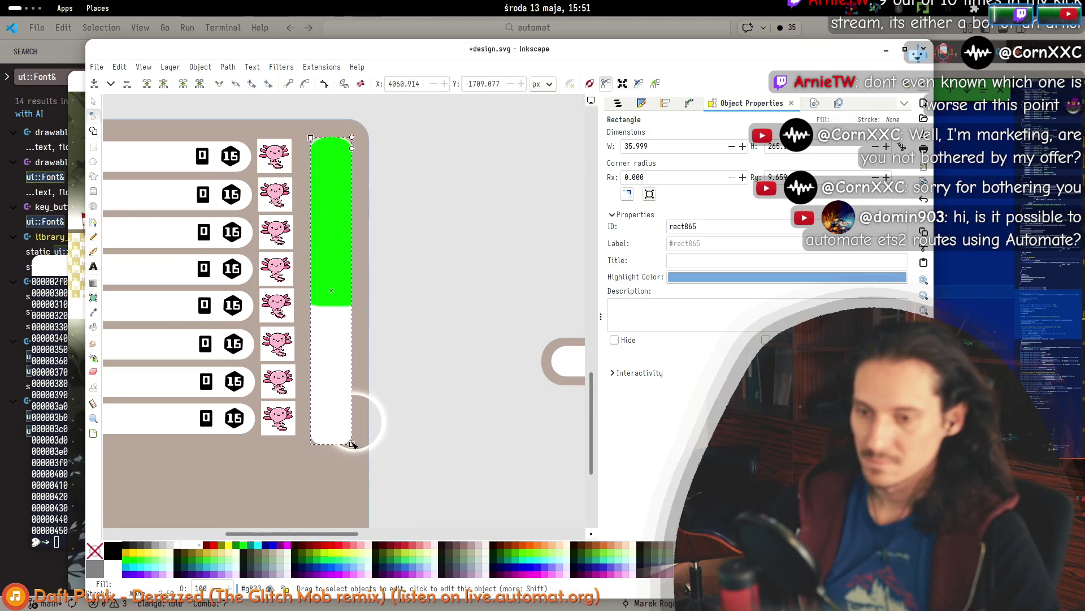
key("s")
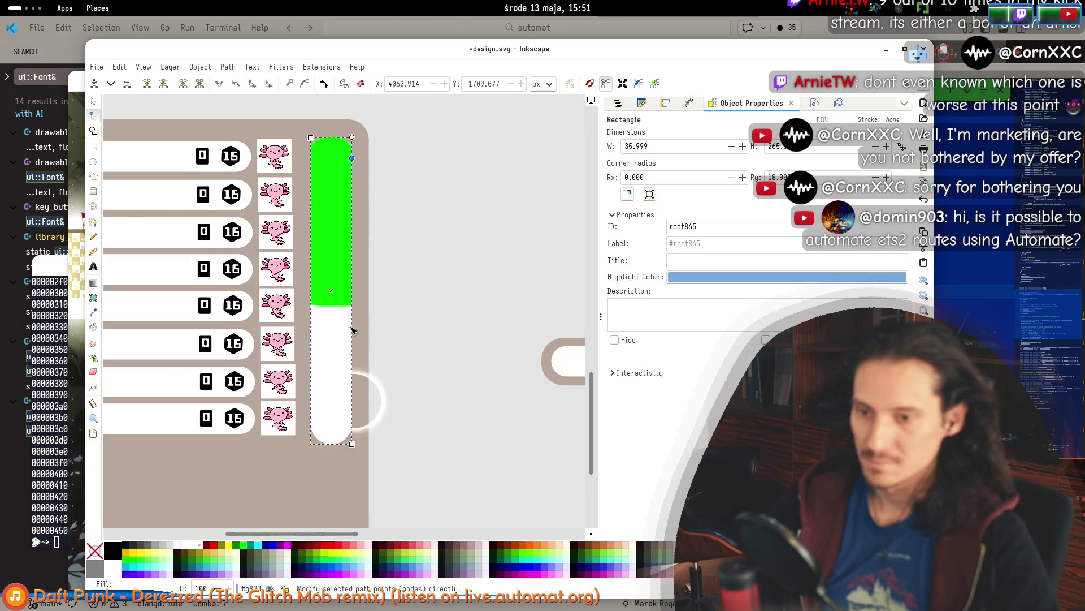
left_click(335, 263)
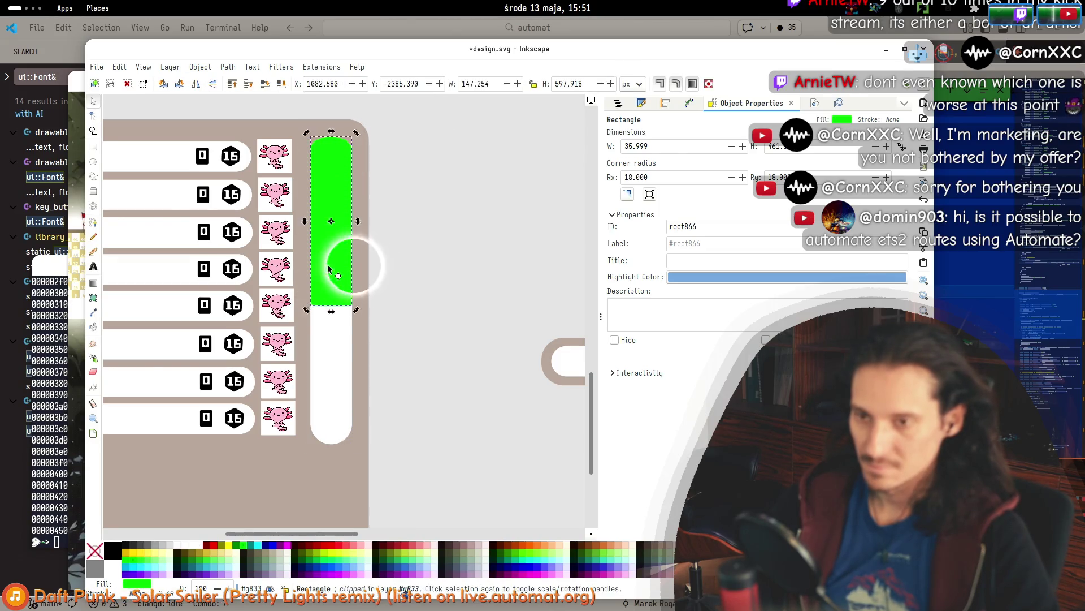
key("r")
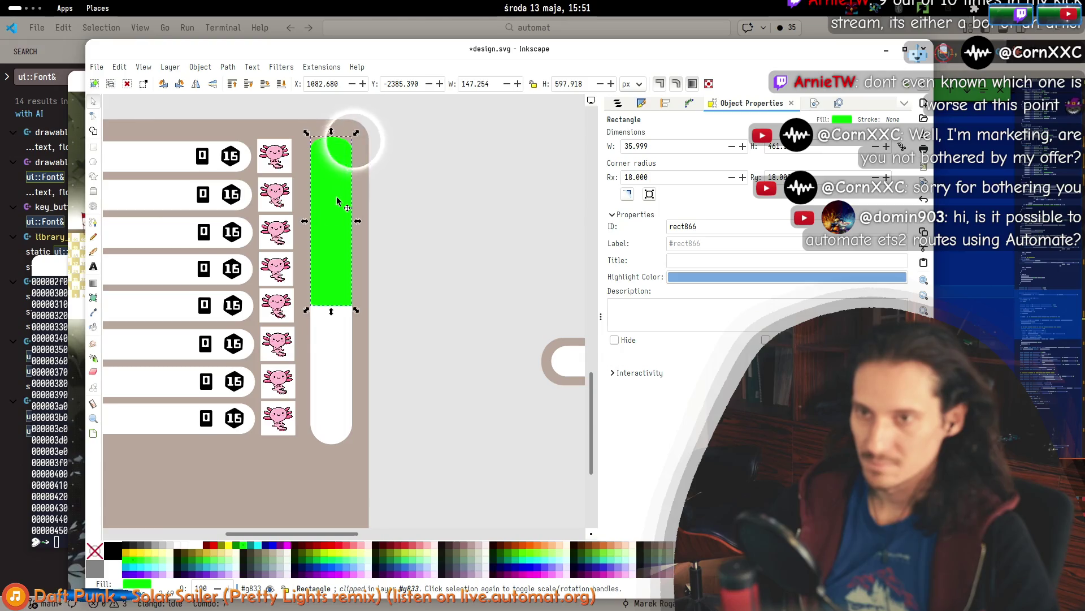
key("n")
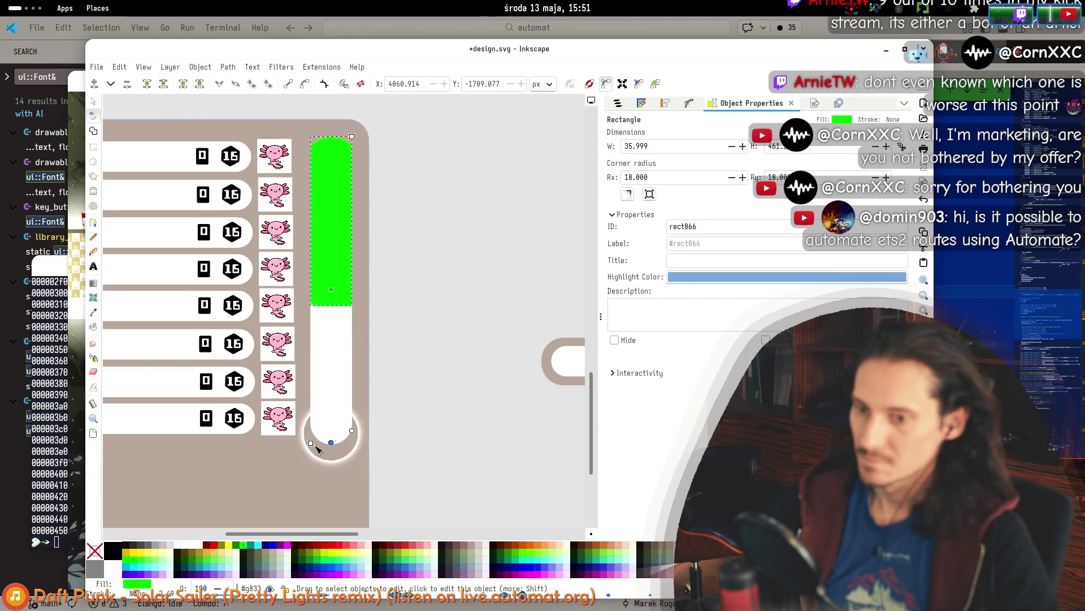
mouse_move(312, 444)
left_mouse_down()
mouse_move(313, 408)
mouse_move(315, 485)
mouse_move(326, 396)
left_mouse_up()
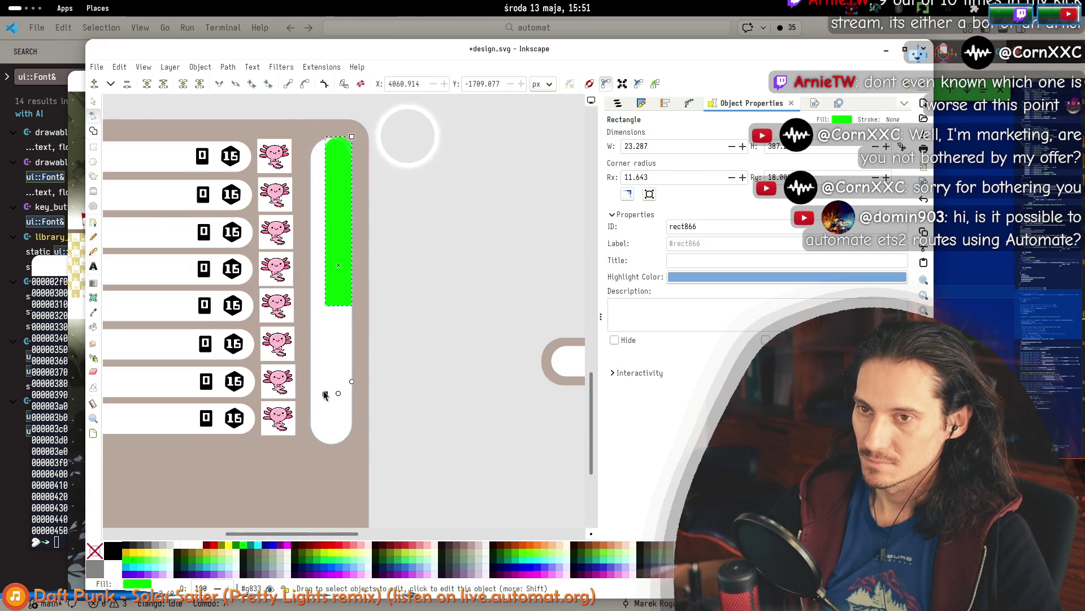
Lengthen the green bar so it fills most of the white track's height.
key("s")
left_click_drag(323, 314, 311, 372)
left_click(424, 322)
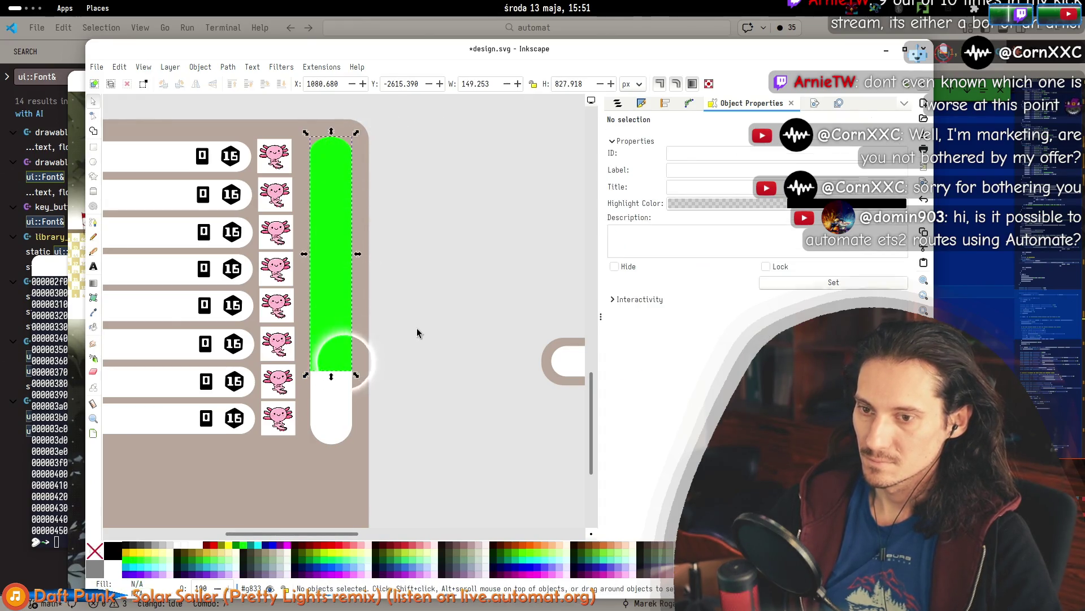
scroll(434, 323, "down", 3)
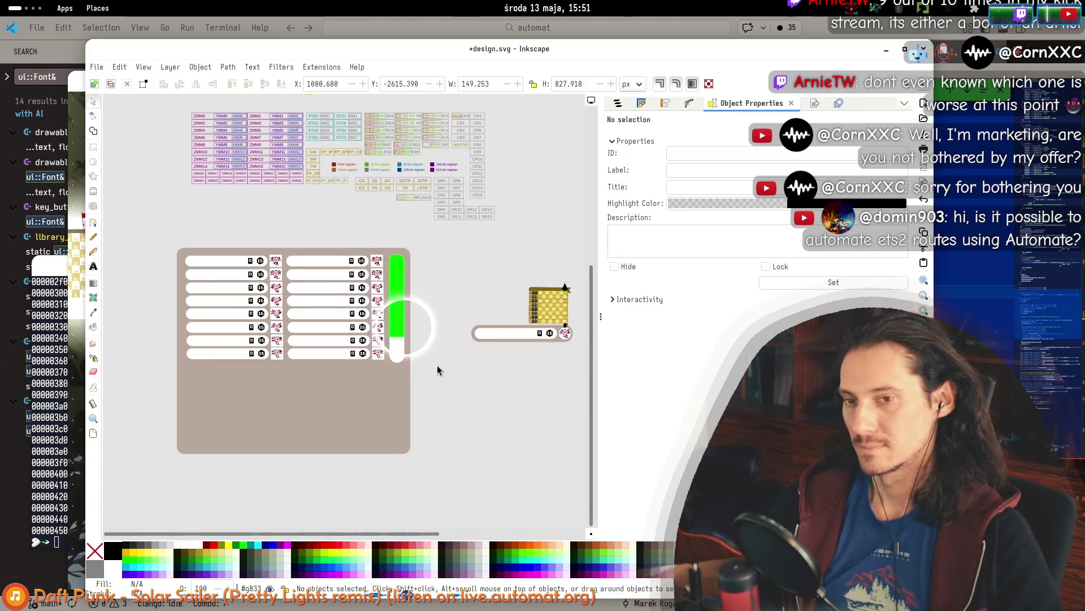
Raise the brown panel's bottom edge to 1279.772 px tall, just under the key rows.
mouse_move(449, 354)
left_mouse_down()
mouse_move(517, 359)
mouse_move(518, 298)
mouse_move(461, 354)
mouse_move(364, 335)
mouse_move(453, 344)
left_mouse_up()
left_click(373, 433)
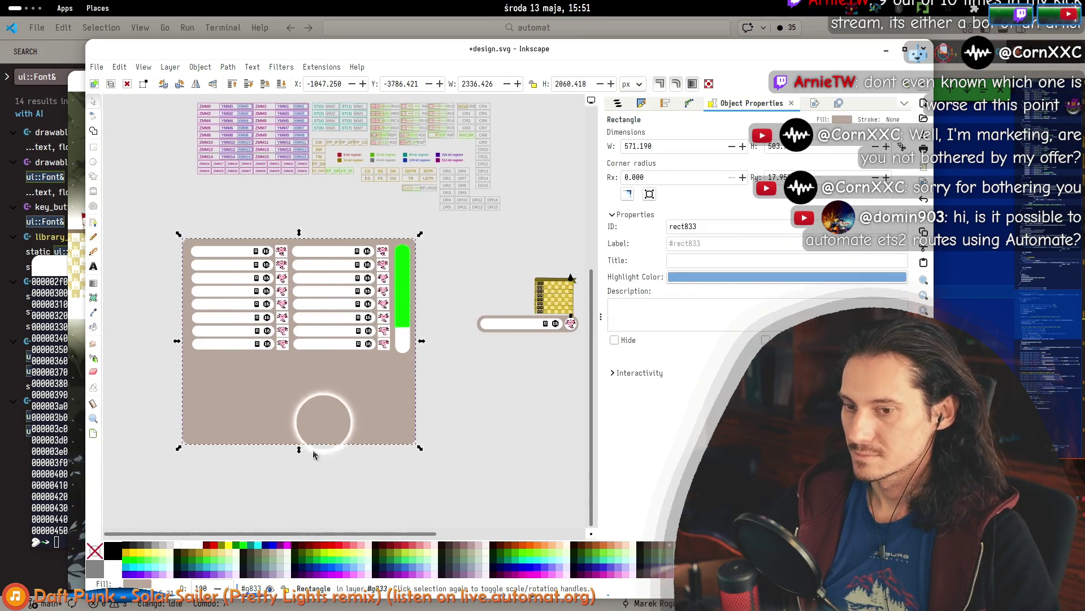
left_click_drag(299, 450, 308, 367)
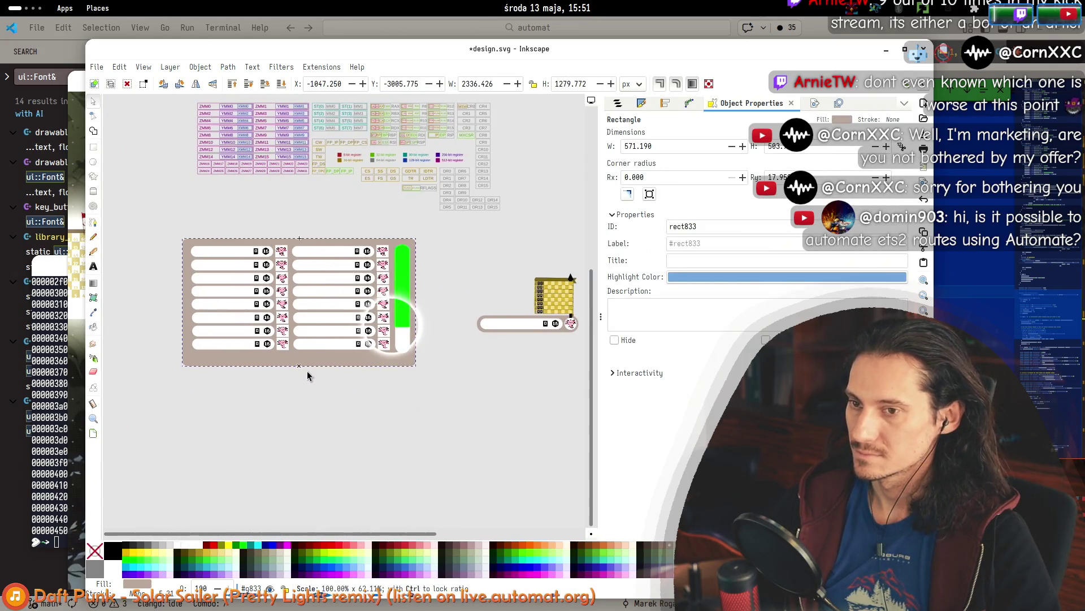
left_click(411, 429)
left_click_drag(457, 388, 424, 409)
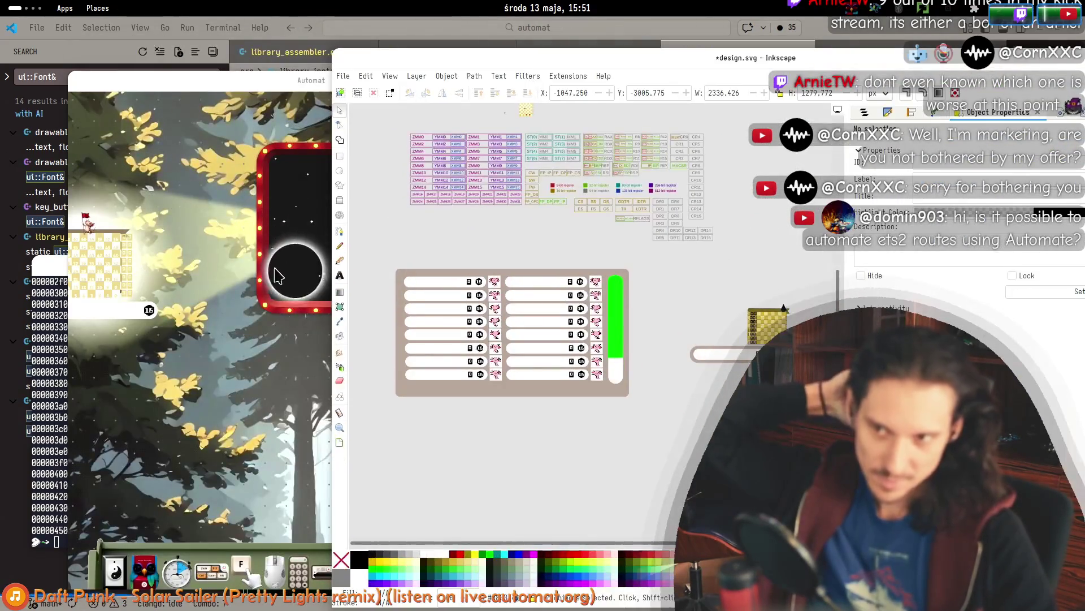
scroll(286, 329, "down", 8)
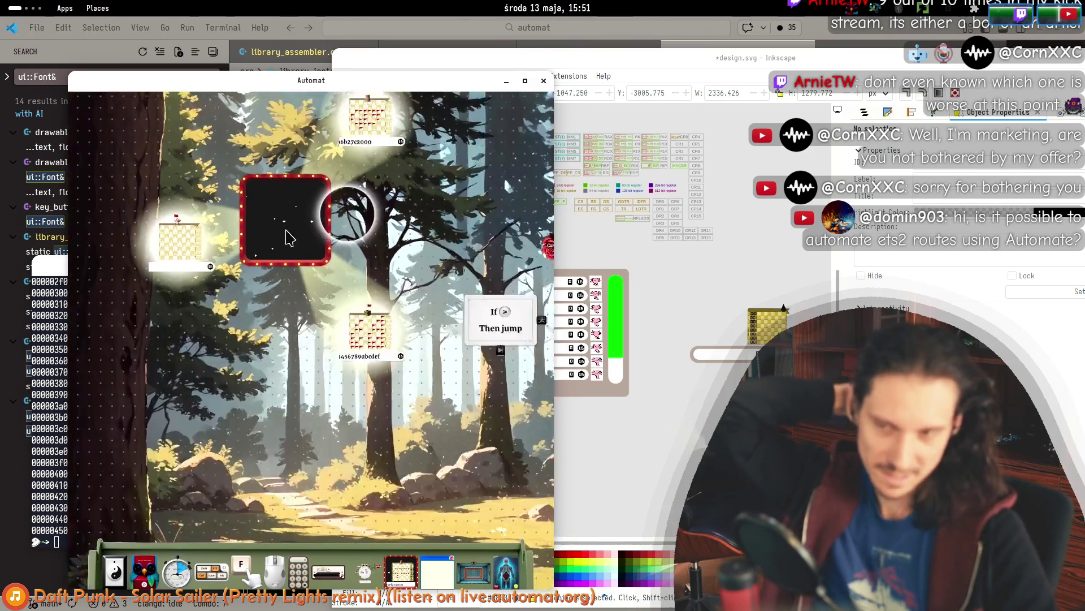
Shift the red-framed box toward the top left and set the memory board slightly lower.
mouse_move(310, 226)
left_mouse_down()
mouse_move(346, 238)
mouse_move(460, 226)
mouse_move(194, 153)
mouse_move(320, 242)
left_mouse_up()
scroll(470, 269, "up", 2)
left_click(677, 399)
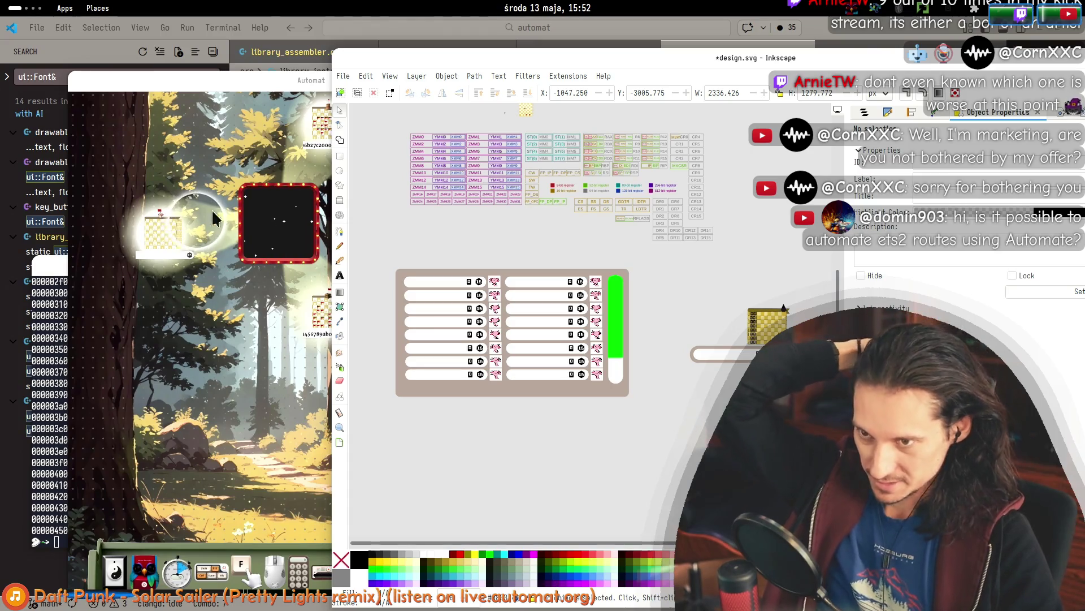
left_click_drag(198, 300, 196, 310)
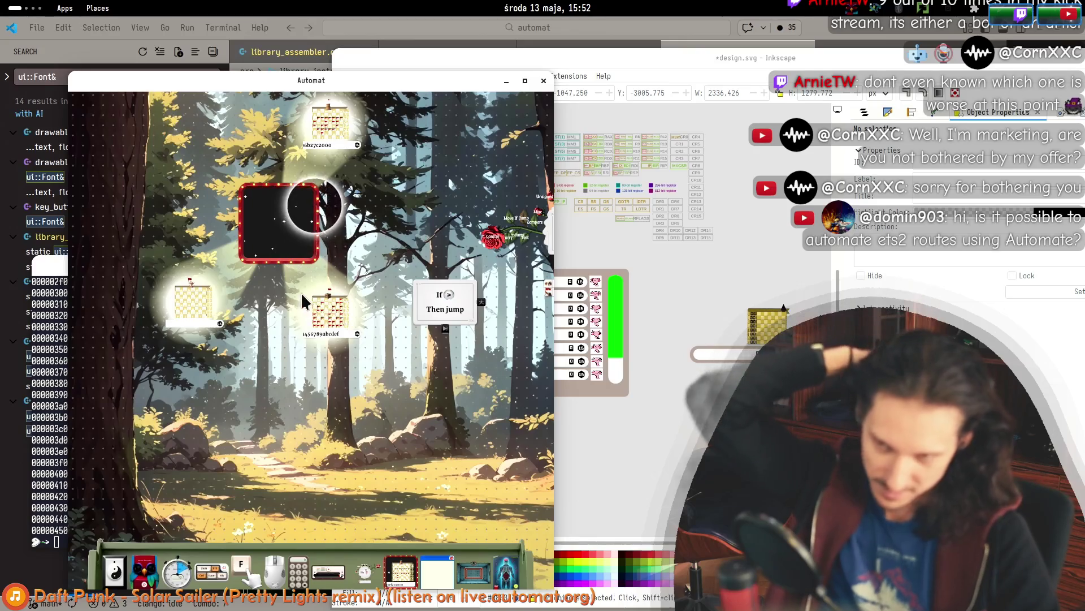
scroll(302, 296, "up", 3)
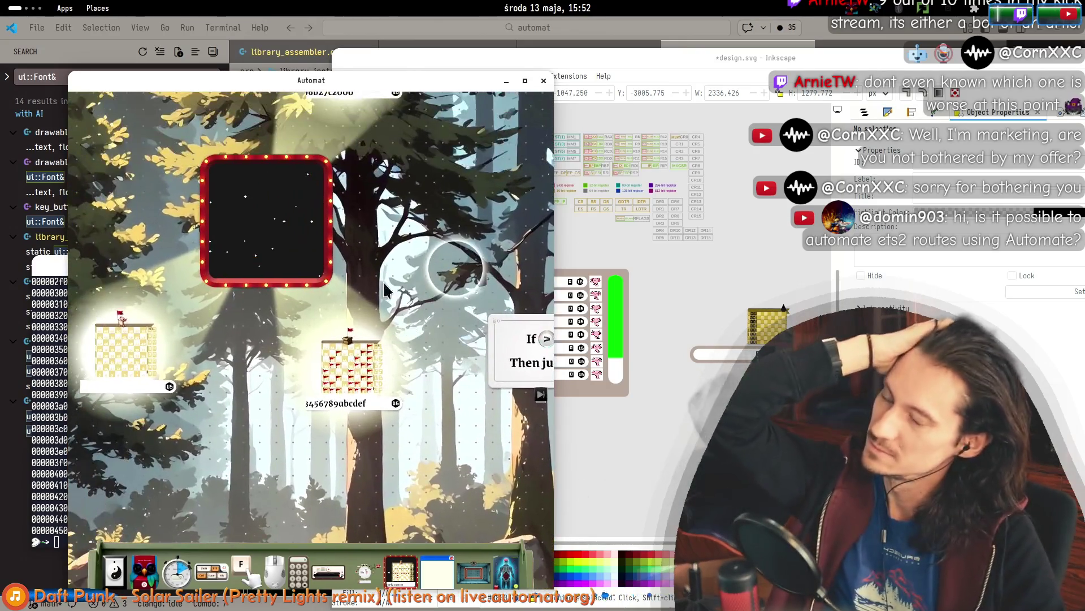
left_click(622, 283)
Move the red-framed star box further up and left, clear of the flag-grid boards.
scroll(509, 339, "right", 5)
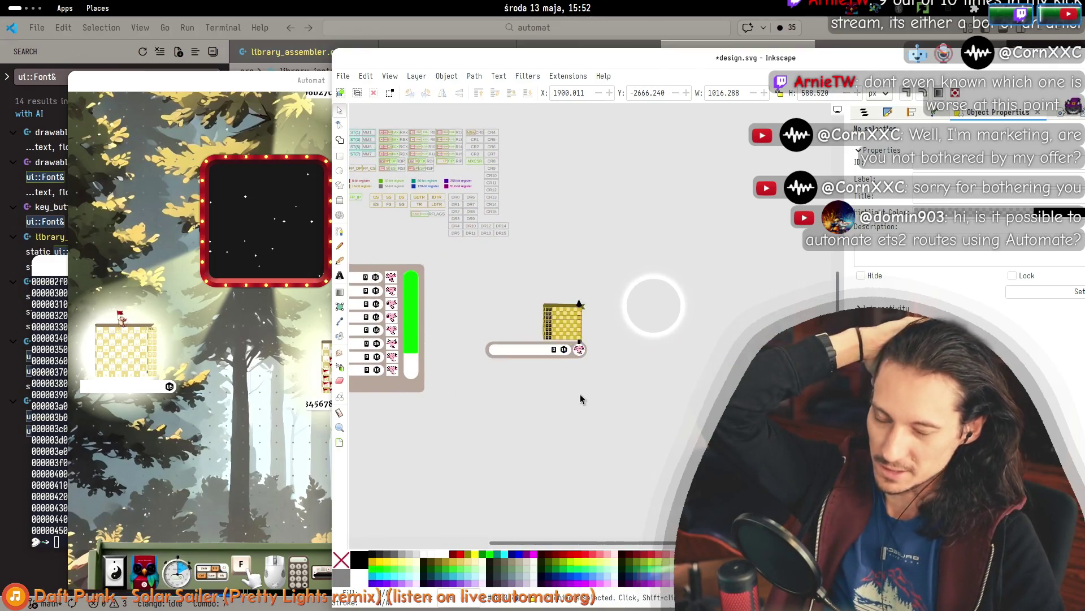
scroll(582, 385, "up", 4)
left_click_drag(249, 213, 149, 169)
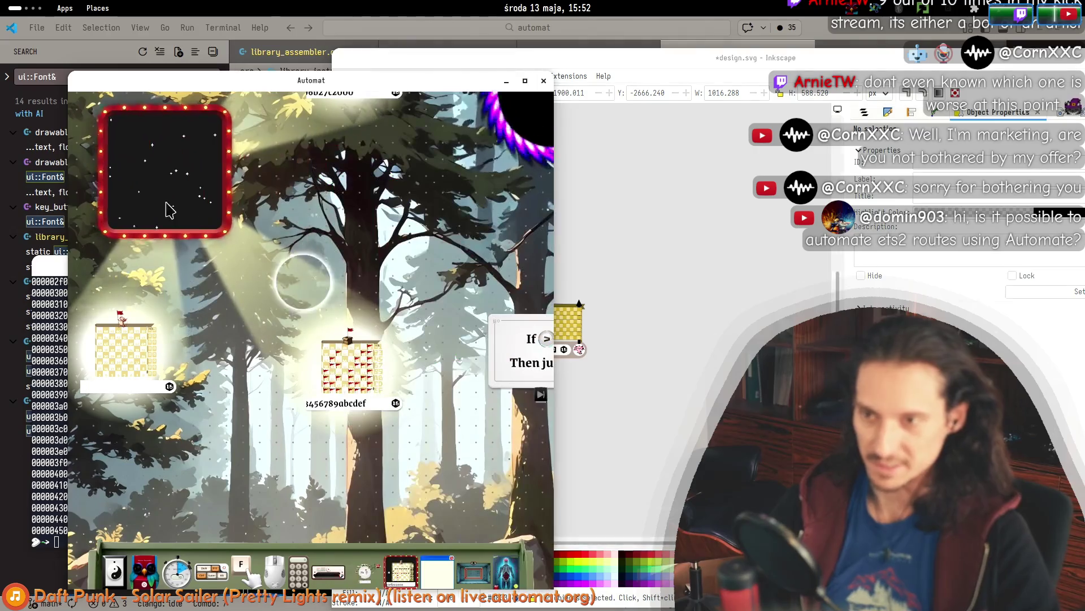
scroll(342, 362, "up", 5)
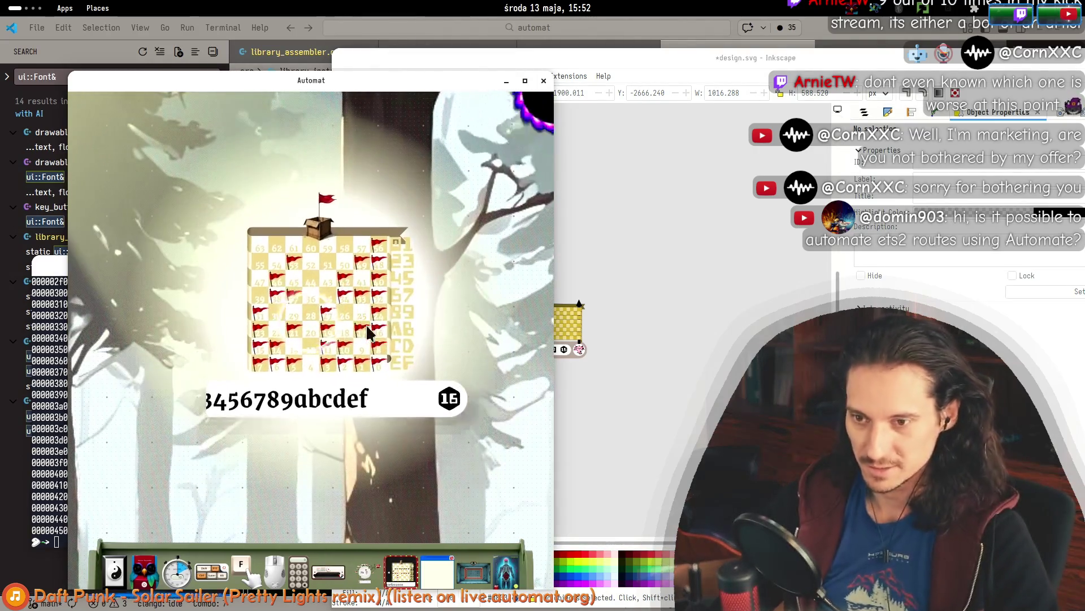
Delete all text from the flag-grid board's field so every flag clears.
key("BackSpace")
key("BackSpace")
key("BackSpace")
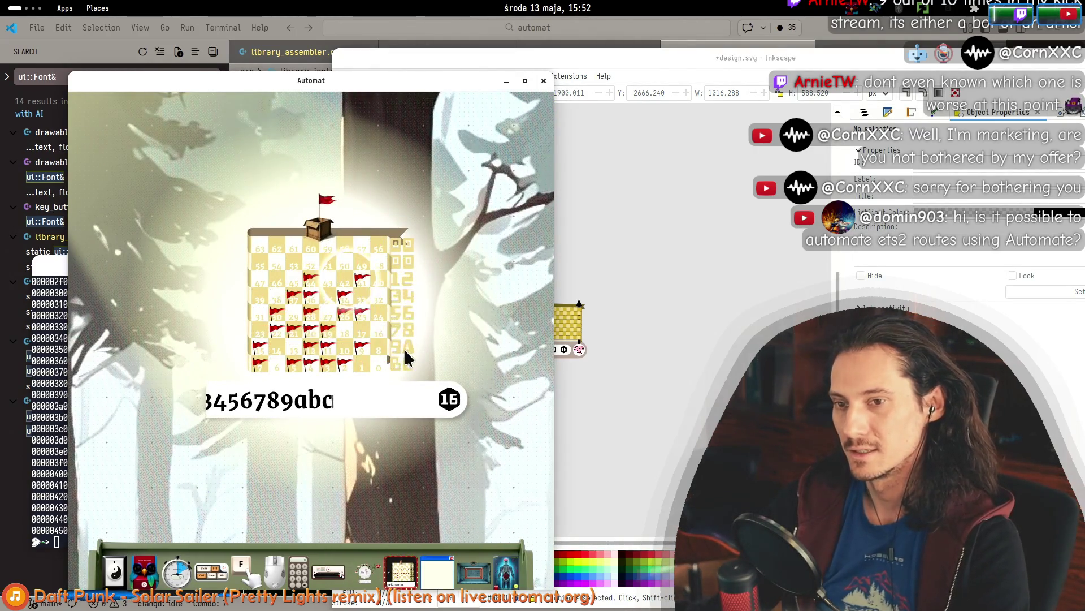
key("BackSpace")
key("BackSpace")
key("BackSpace")
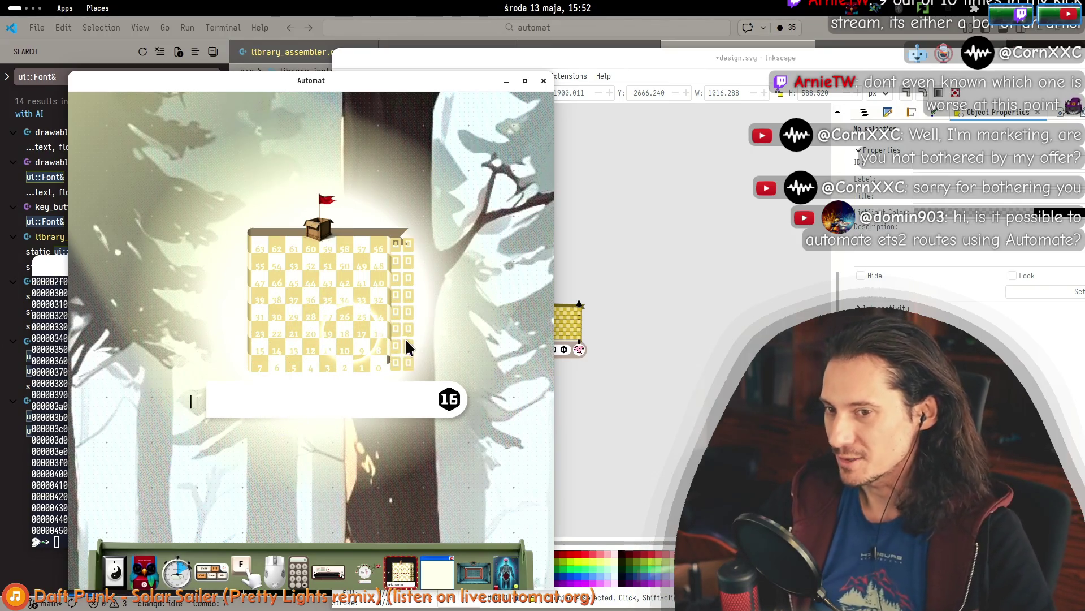
scroll(405, 337, "down", 5)
scroll(365, 306, "up", 5)
left_click_drag(383, 274, 185, 250)
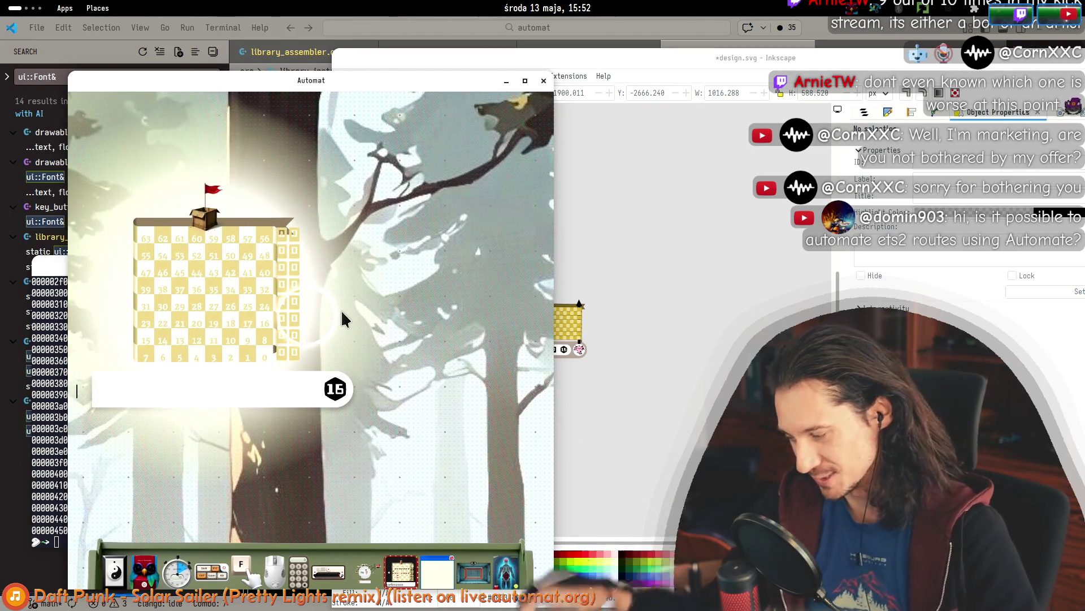
scroll(335, 305, "down", 5)
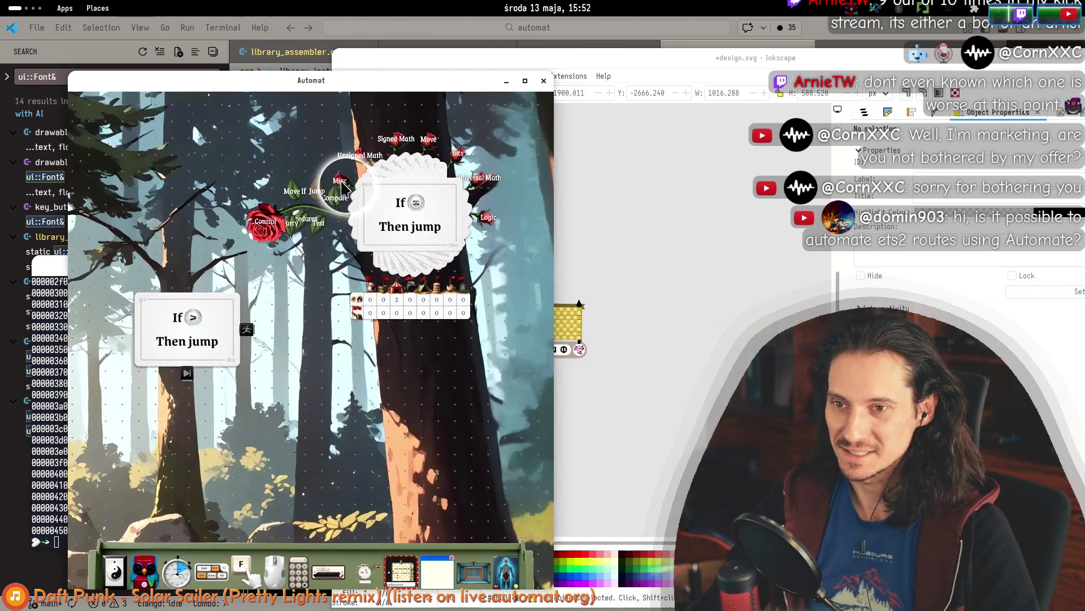
Bring up the Universal Math cards, then the Logic cards with the If…Then jump card.
left_click(485, 183)
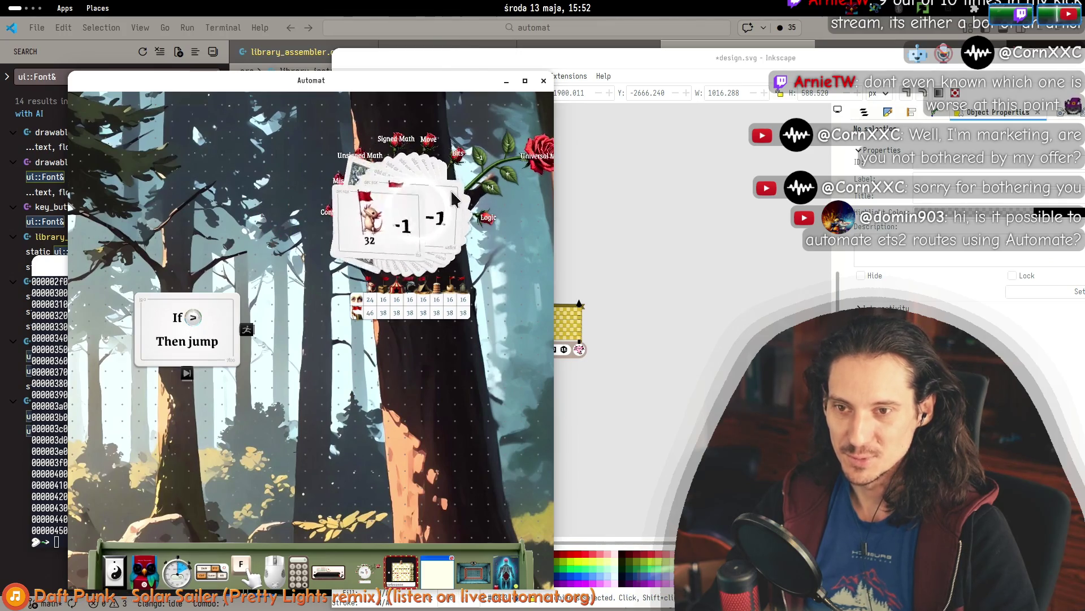
scroll(413, 162, "down", 1)
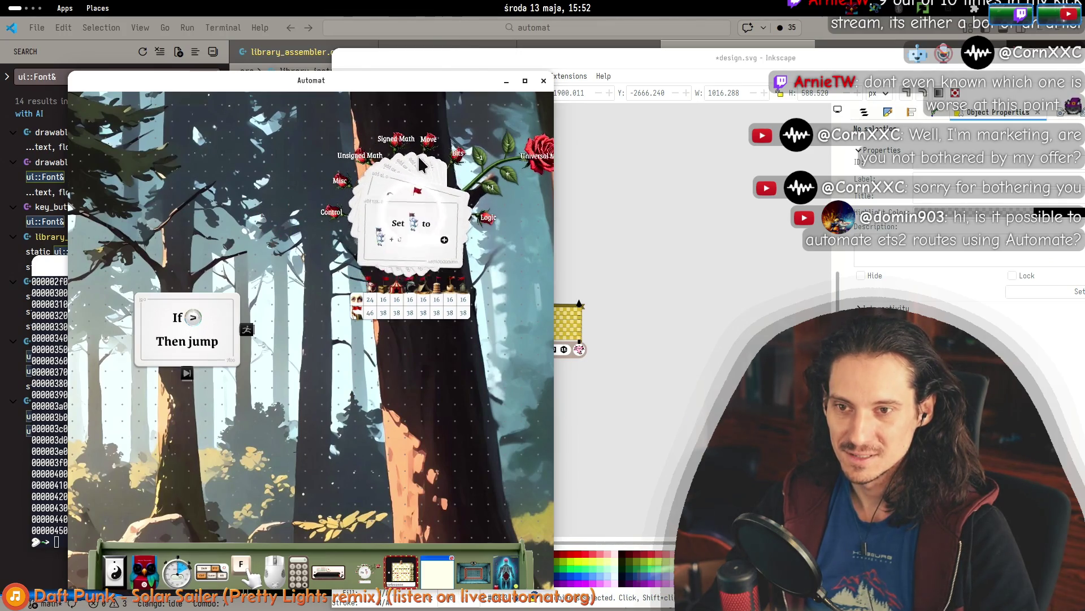
left_click(487, 219)
scroll(447, 234, "down", 1)
scroll(466, 215, "down", 1)
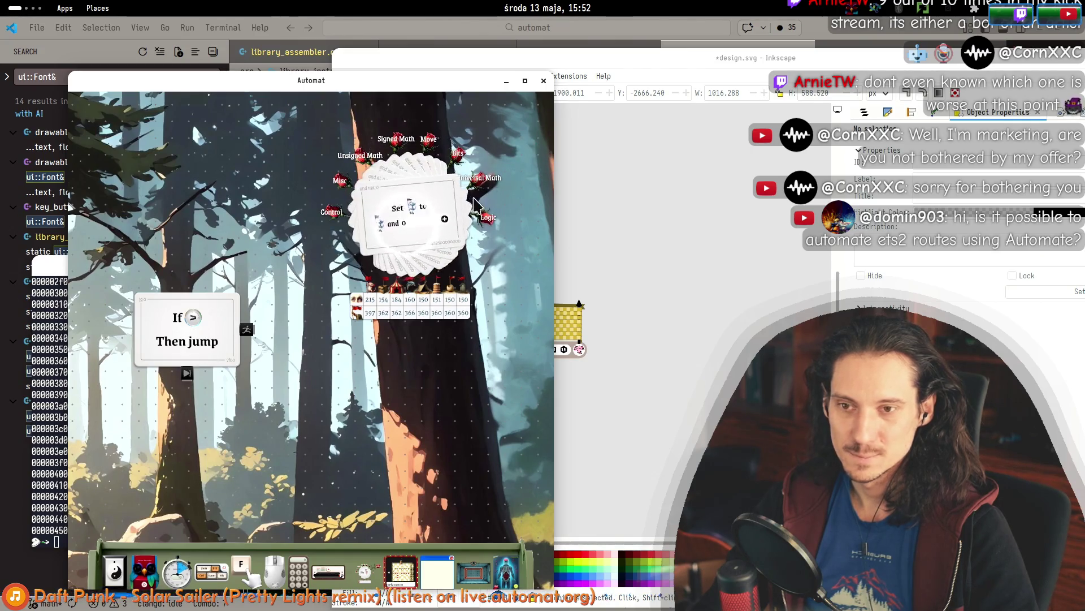